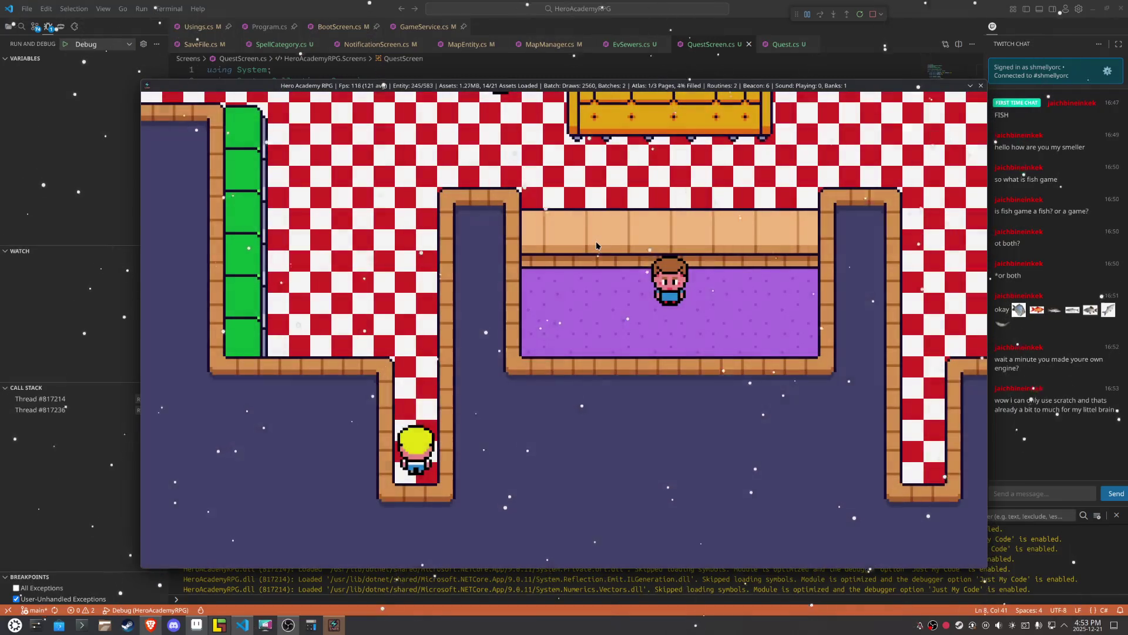
Step: Walk the hero up past the villager and left to the blue machine, then start its conversation
key(w)
key(d)
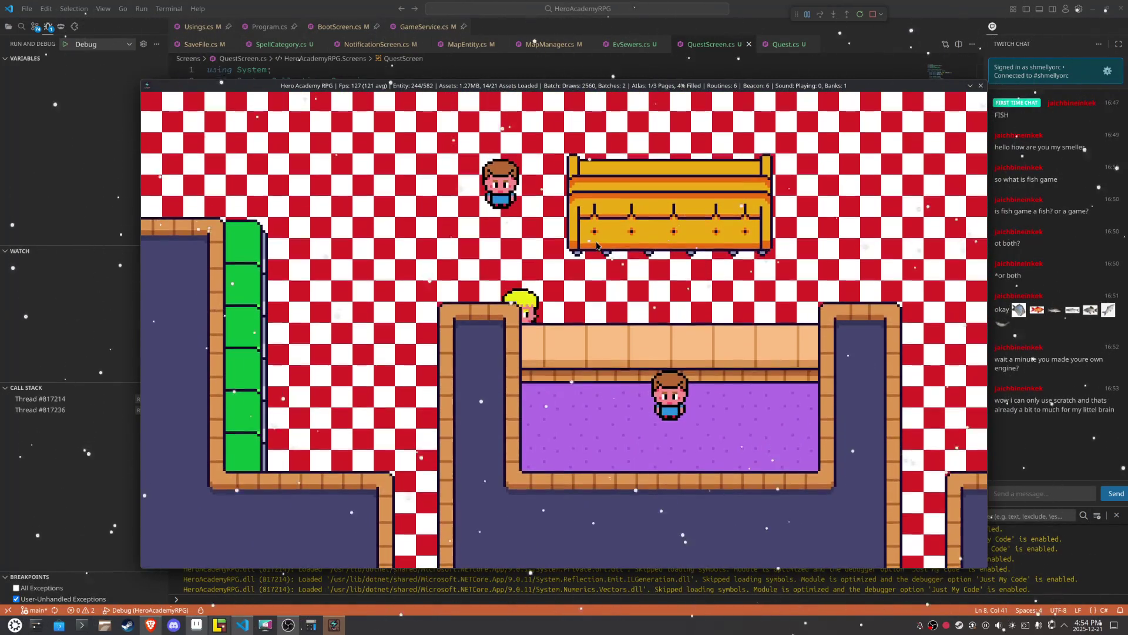
key(w)
key(a)
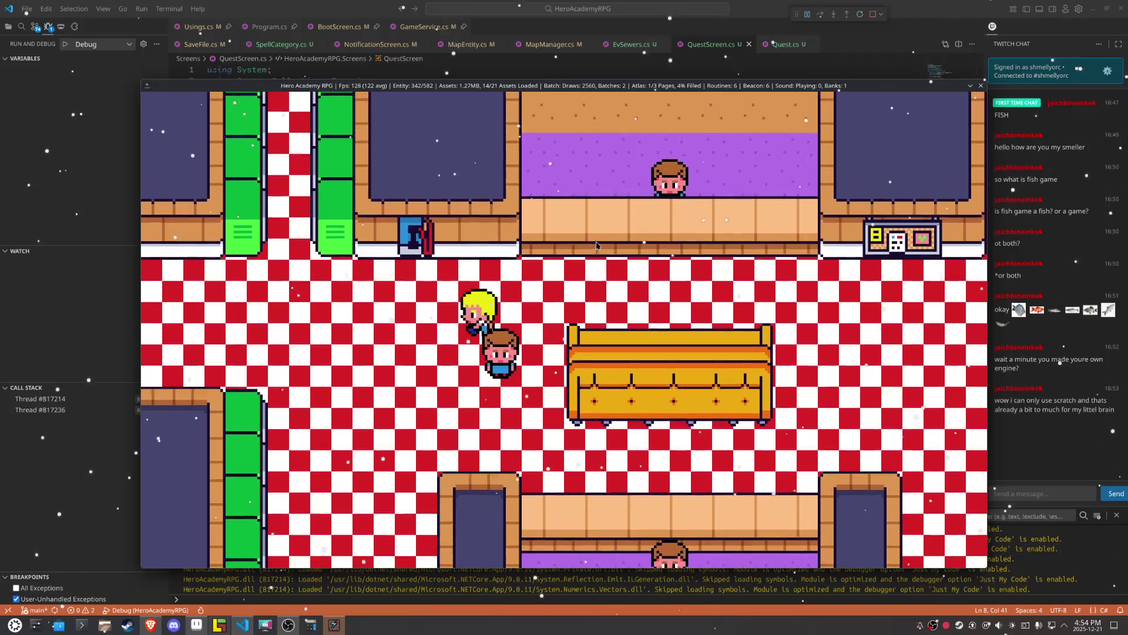
key(w)
key(e)
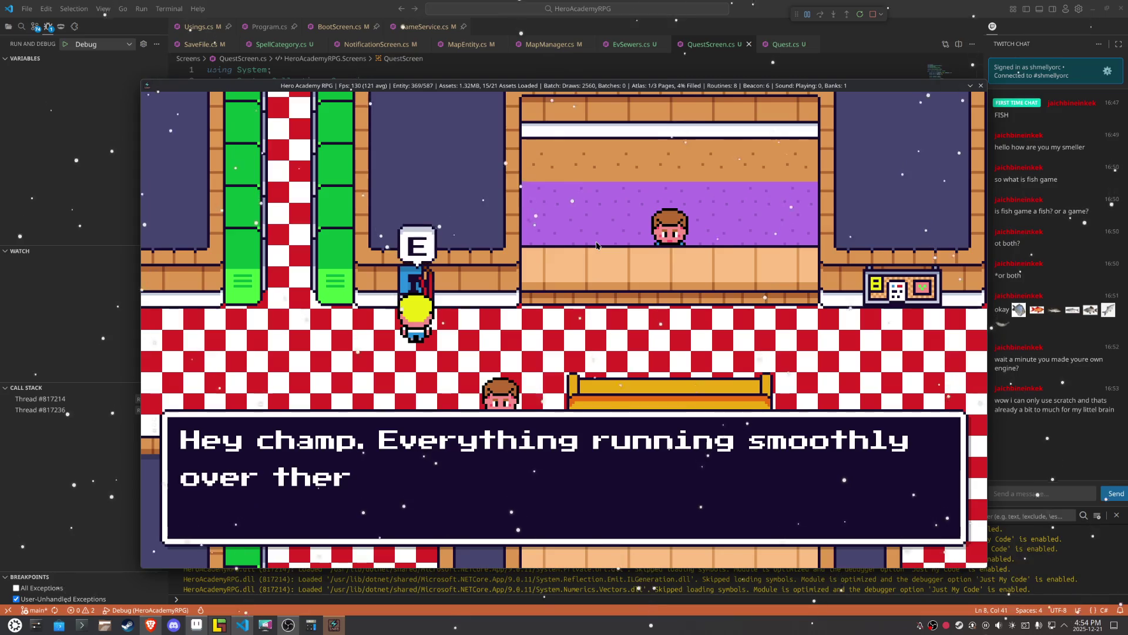
key(e)
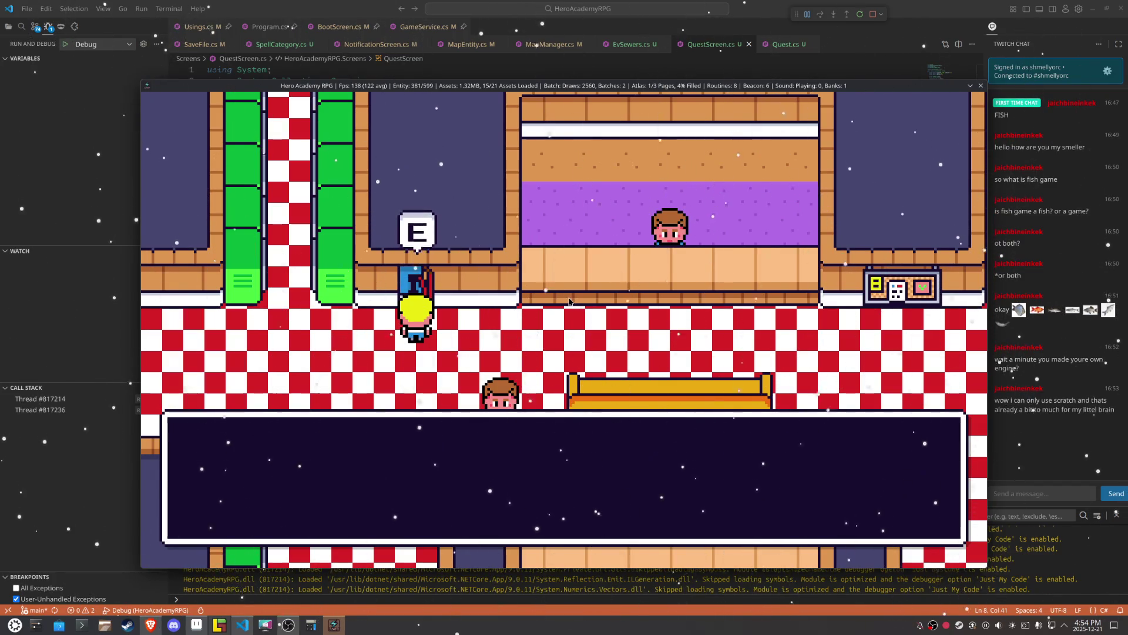
Step: Close the terminal's dialogue and walk the hero right and down along the green pillars
key(e)
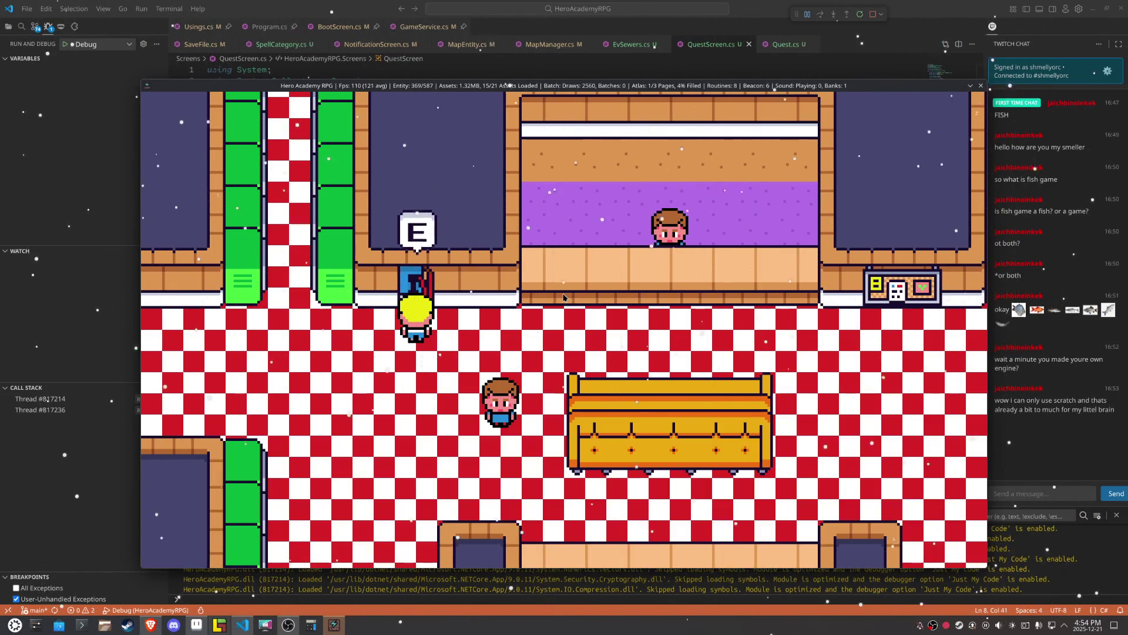
key(d)
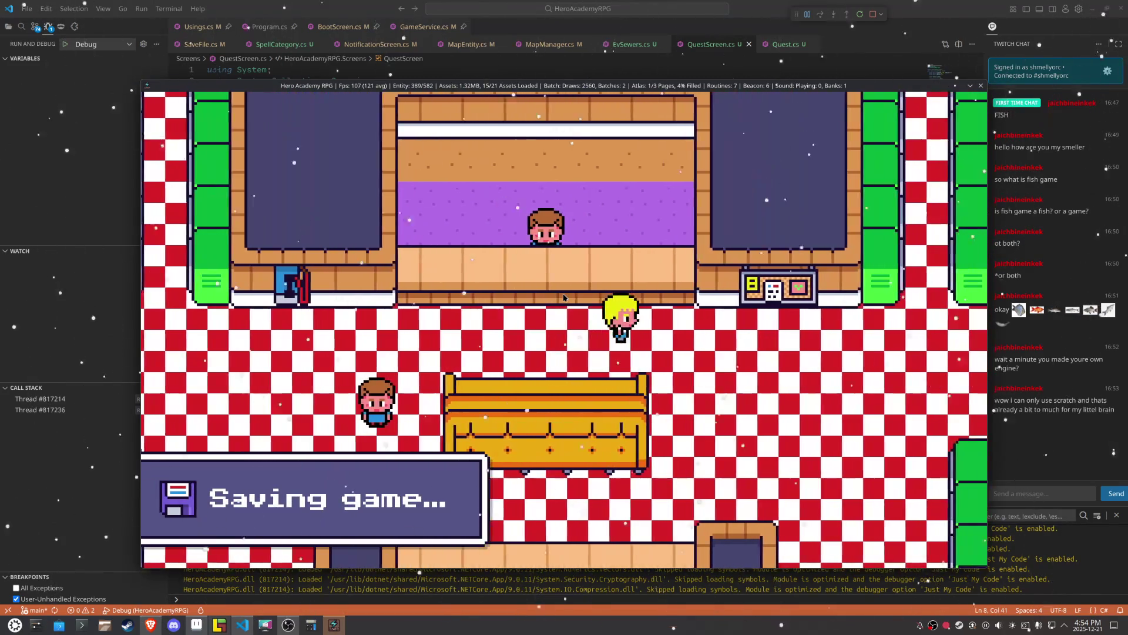
key(w)
key(d)
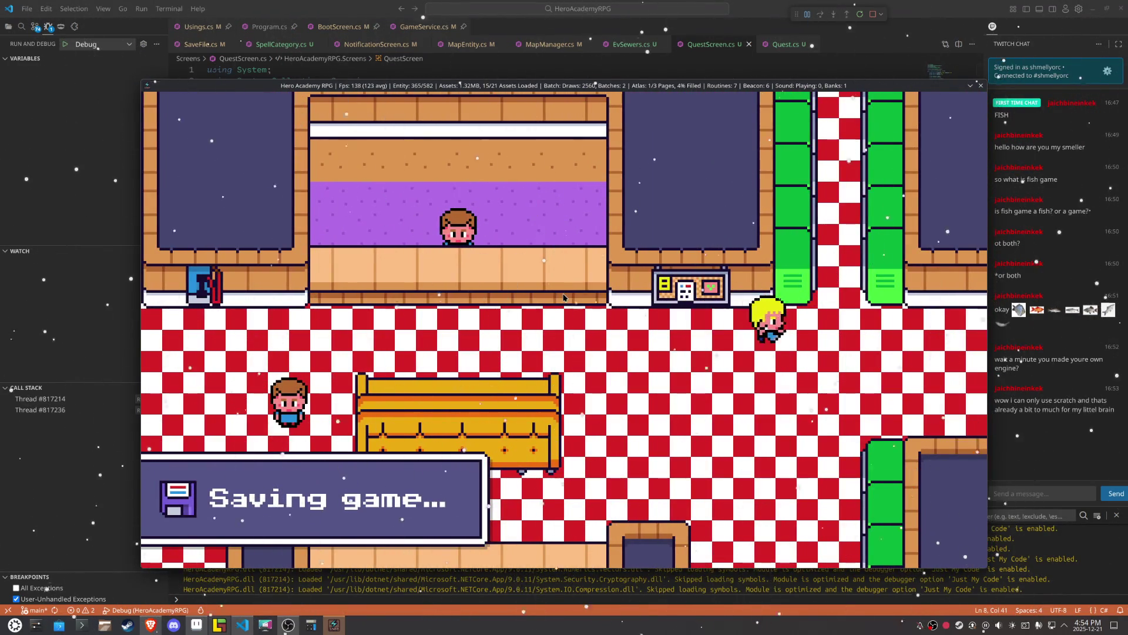
key(d)
key(w)
key(s)
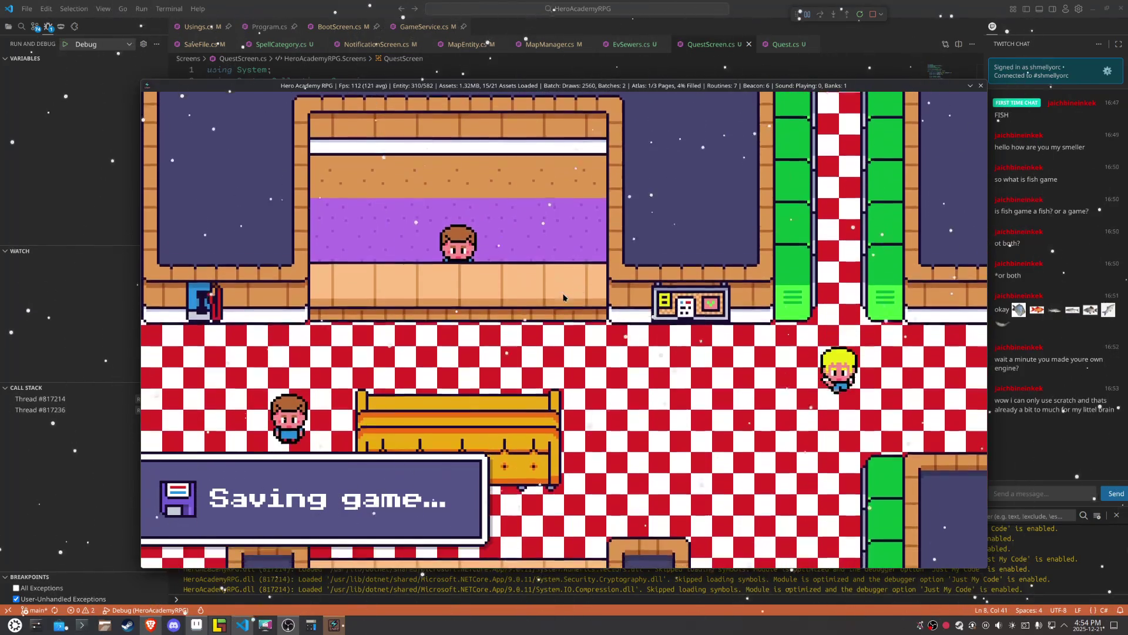
key(s)
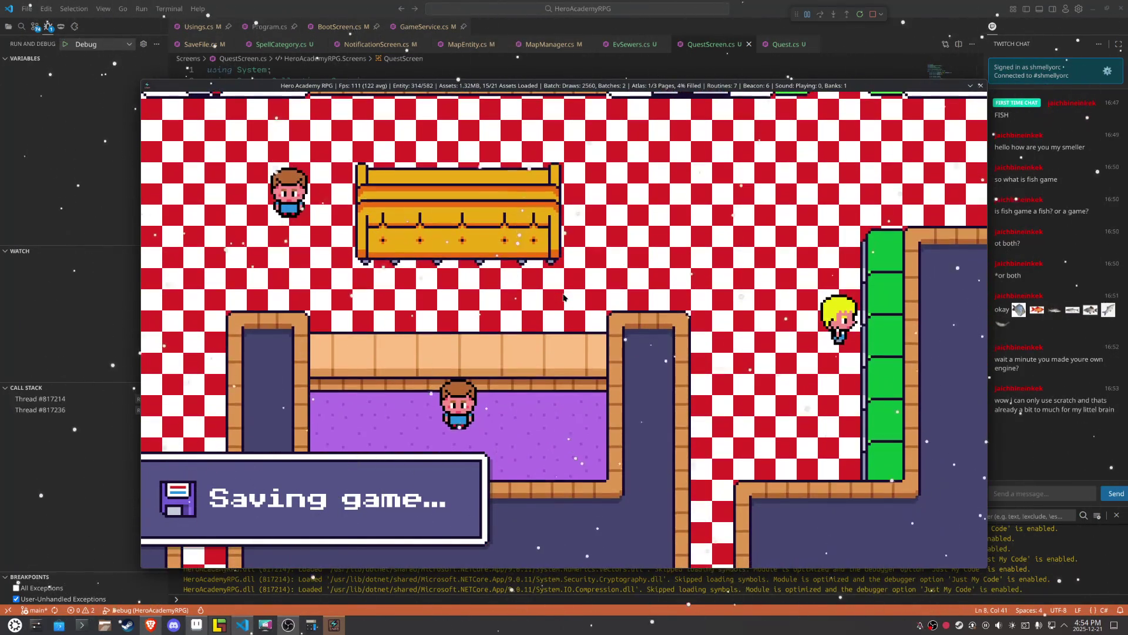
Step: Walk the hero back left and up, then bring up the party menu showing 257 money
key(a)
key(w)
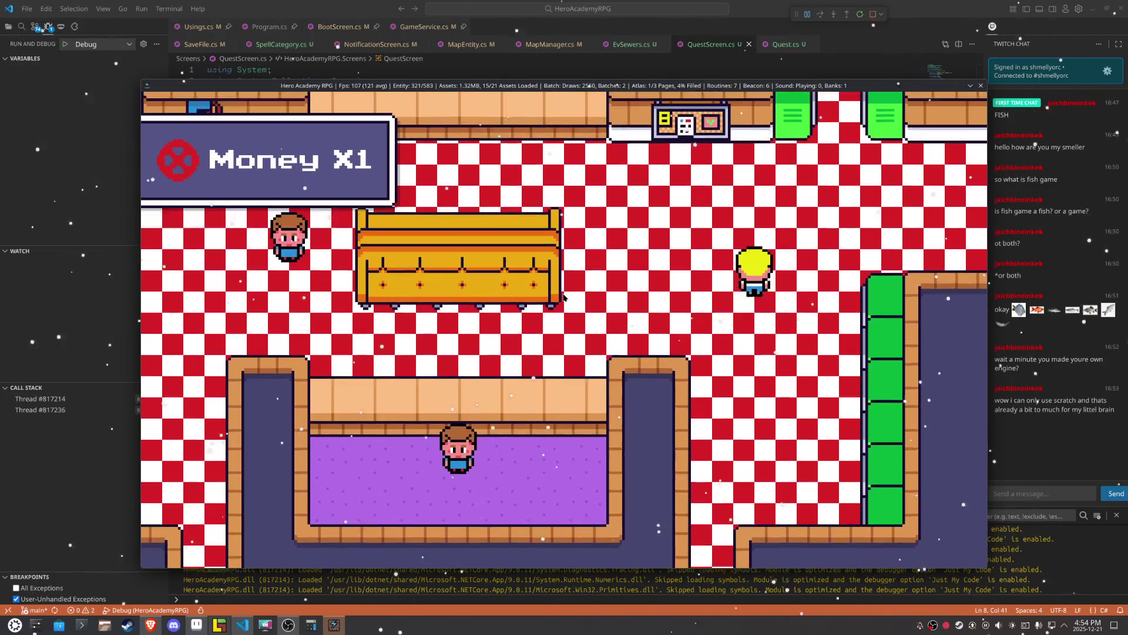
key(w)
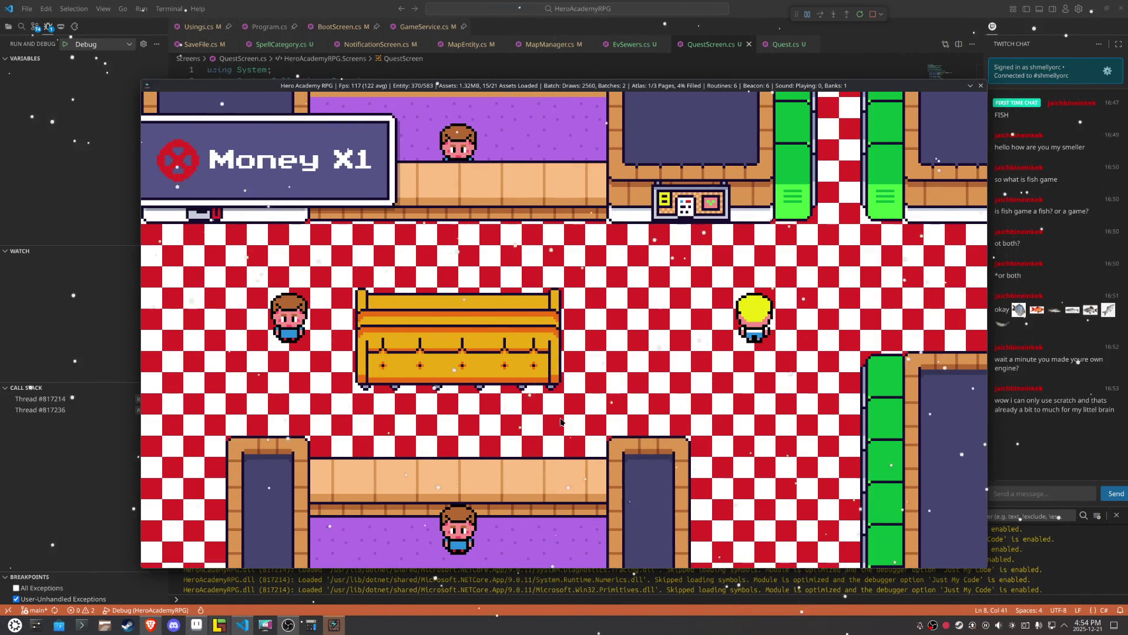
key(Escape)
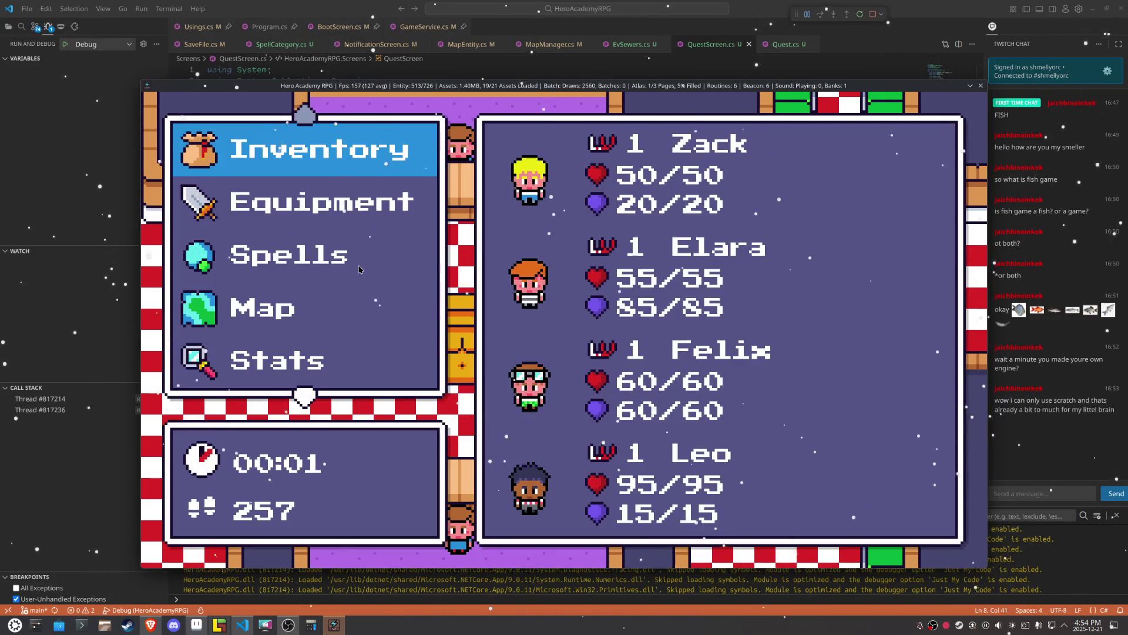
key(s)
key(w)
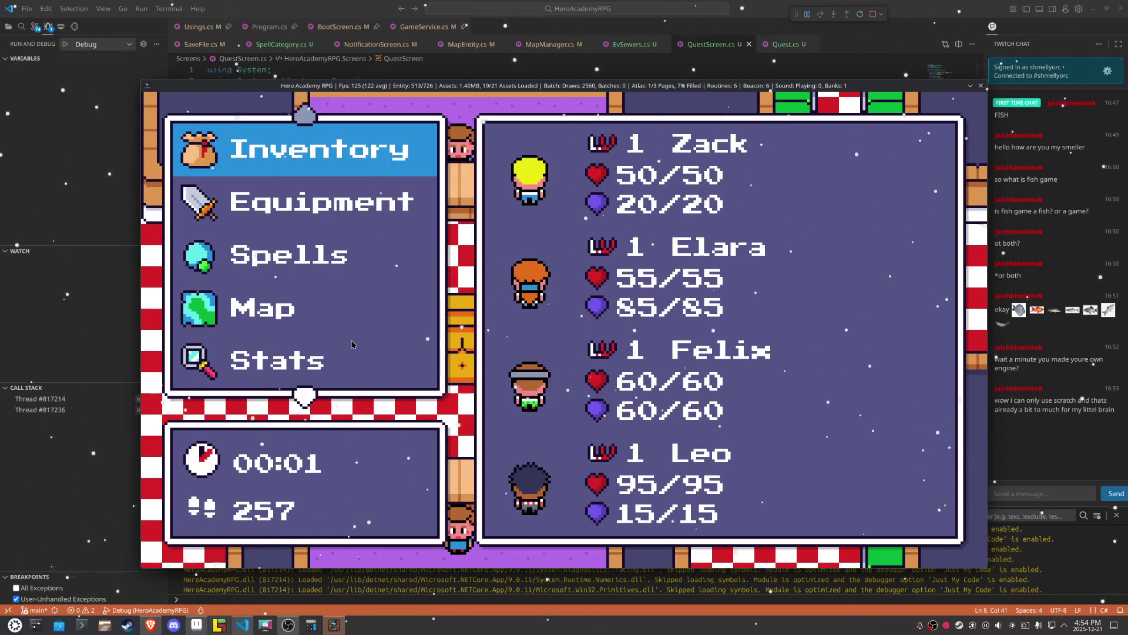
key(e)
key(f)
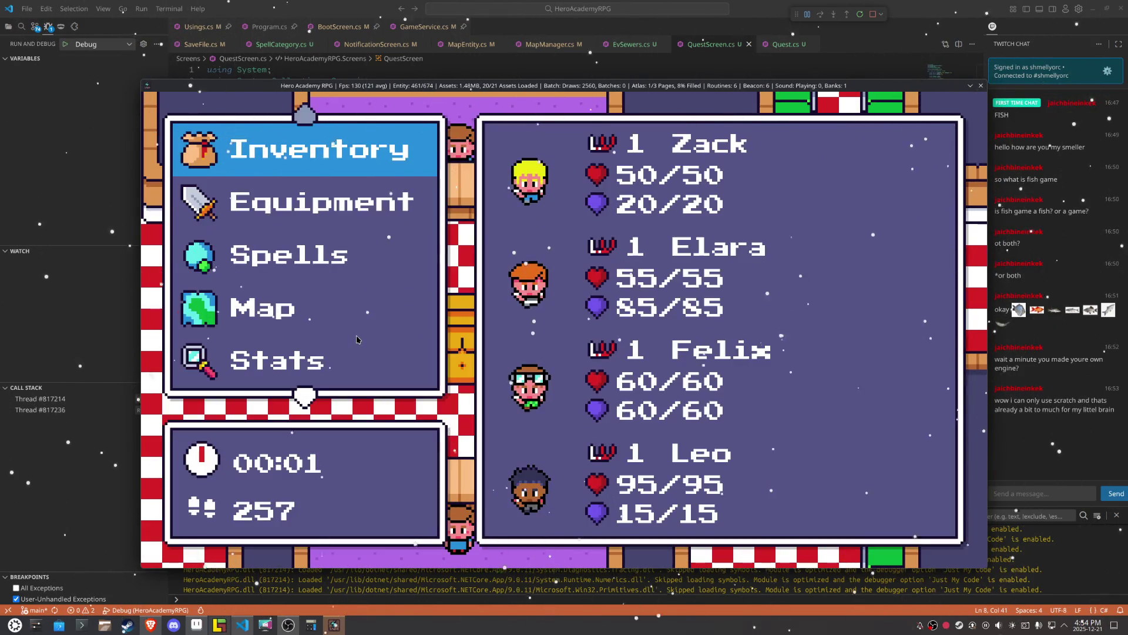
key(s)
key(s)
key(e)
key(e)
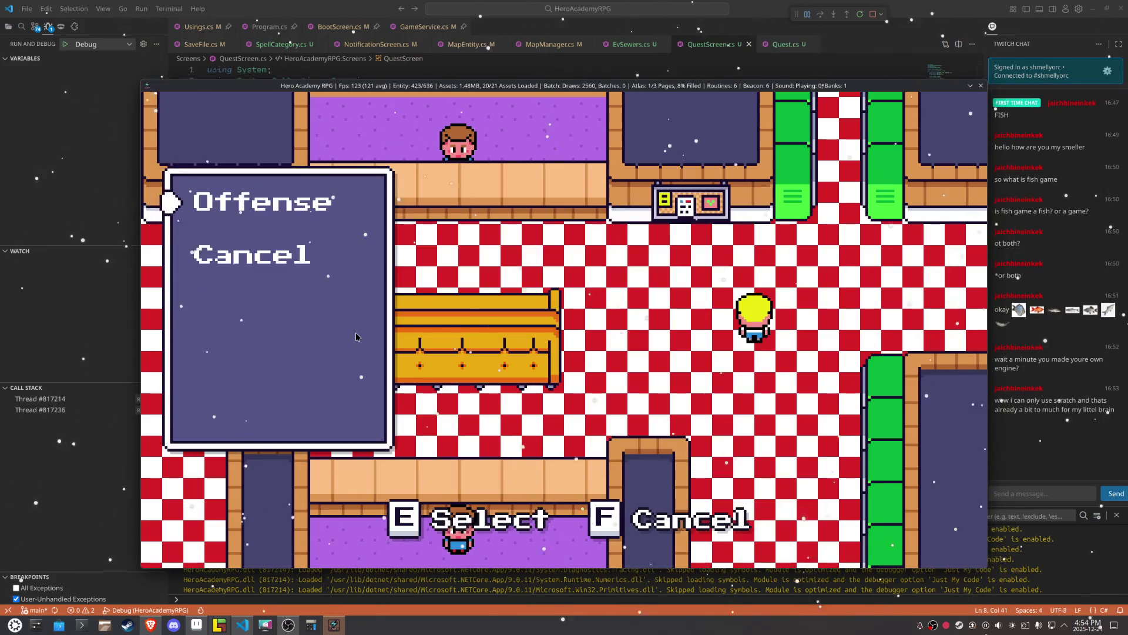
key(e)
key(d)
key(d)
key(d)
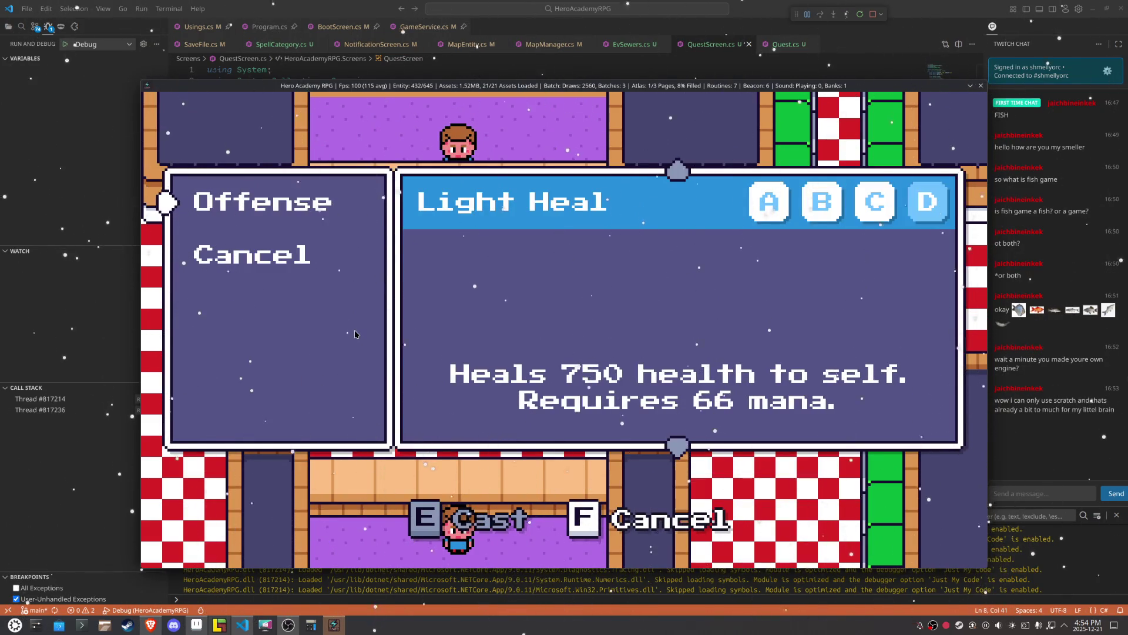
key(a)
key(a)
key(a)
key(d)
key(d)
key(d)
key(a)
key(a)
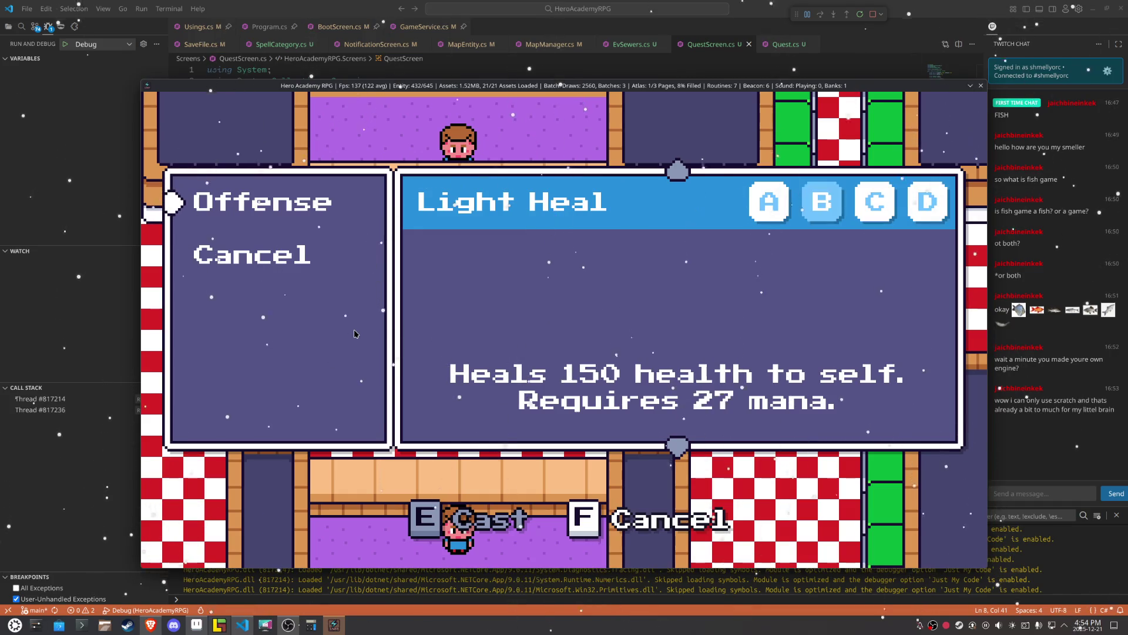
key(a)
key(a)
key(a)
key(a)
key(d)
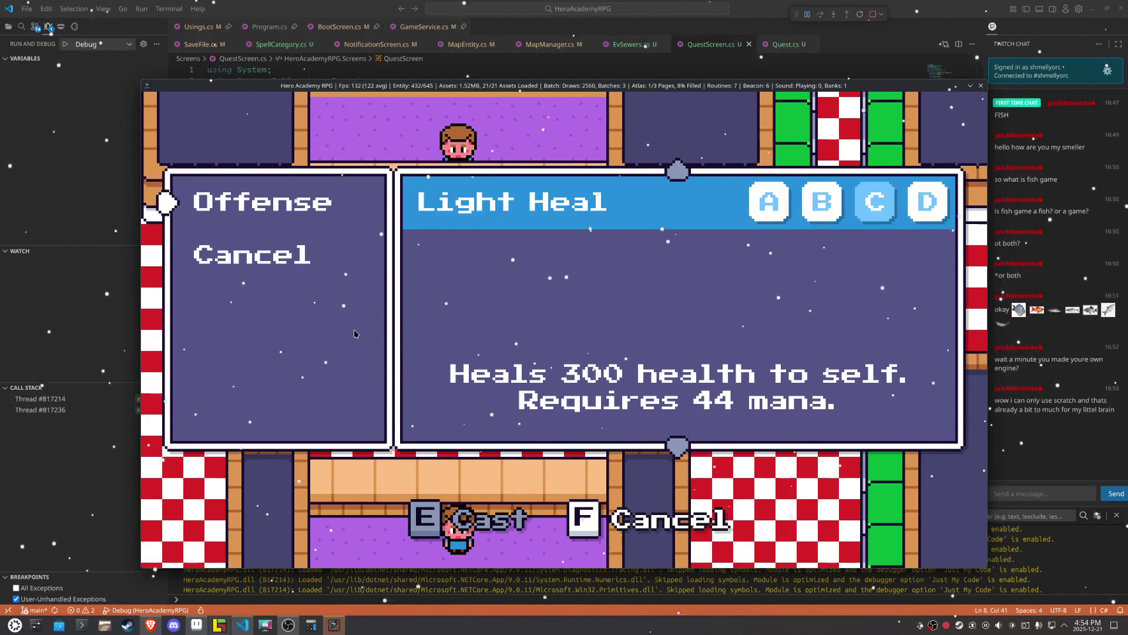
key(a)
key(a)
key(a)
key(a)
key(a)
key(d)
key(d)
key(d)
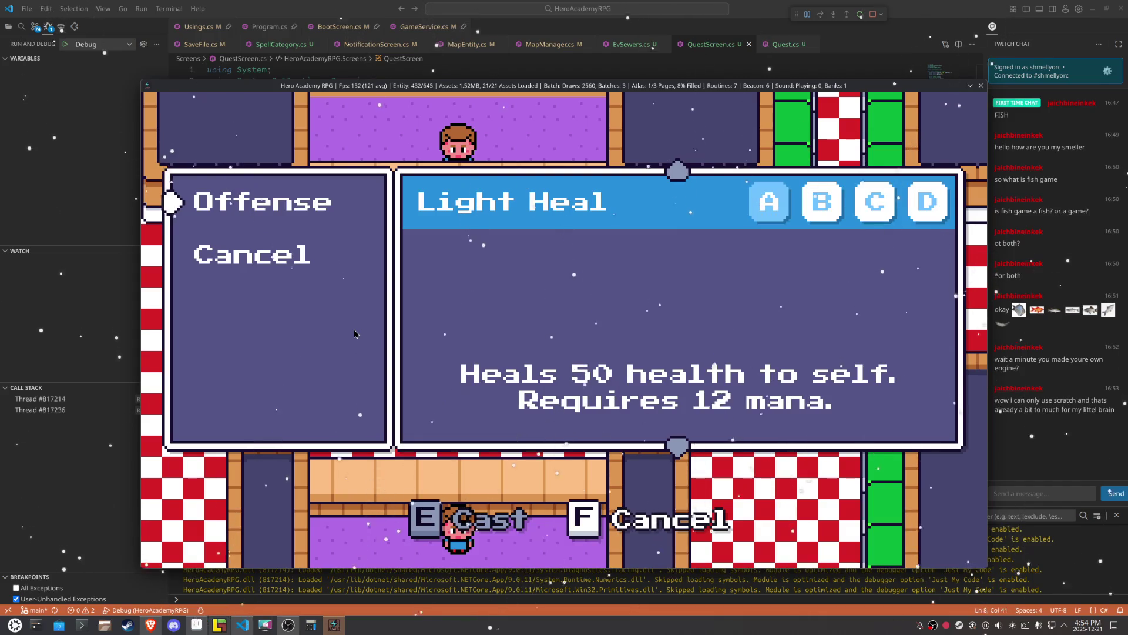
key(a)
key(d)
key(f)
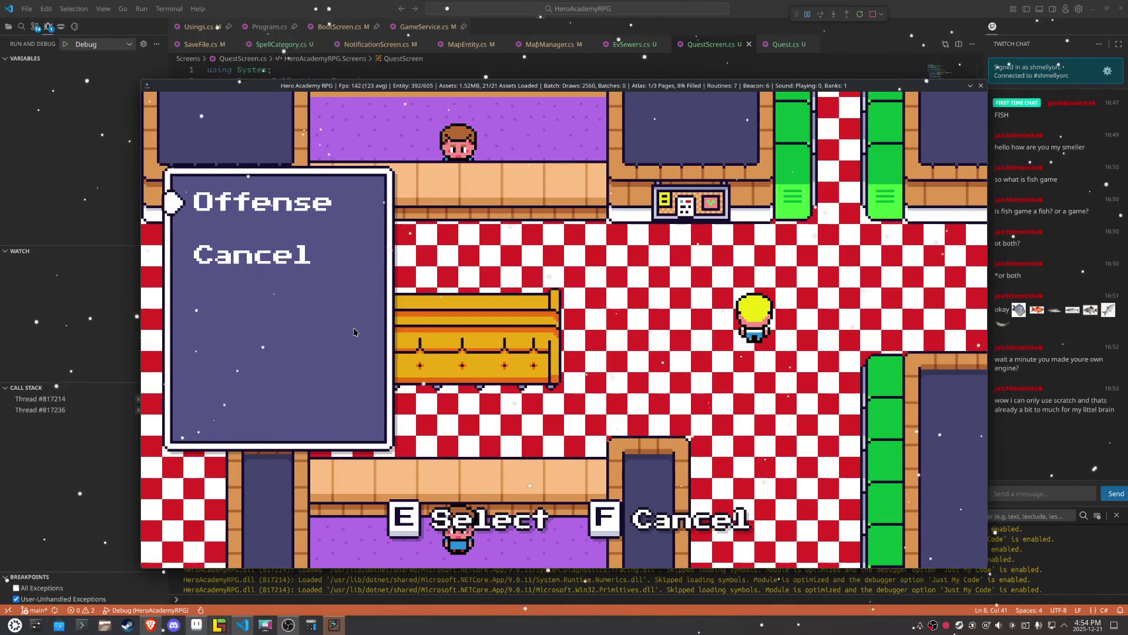
key(f)
key(s)
key(s)
key(s)
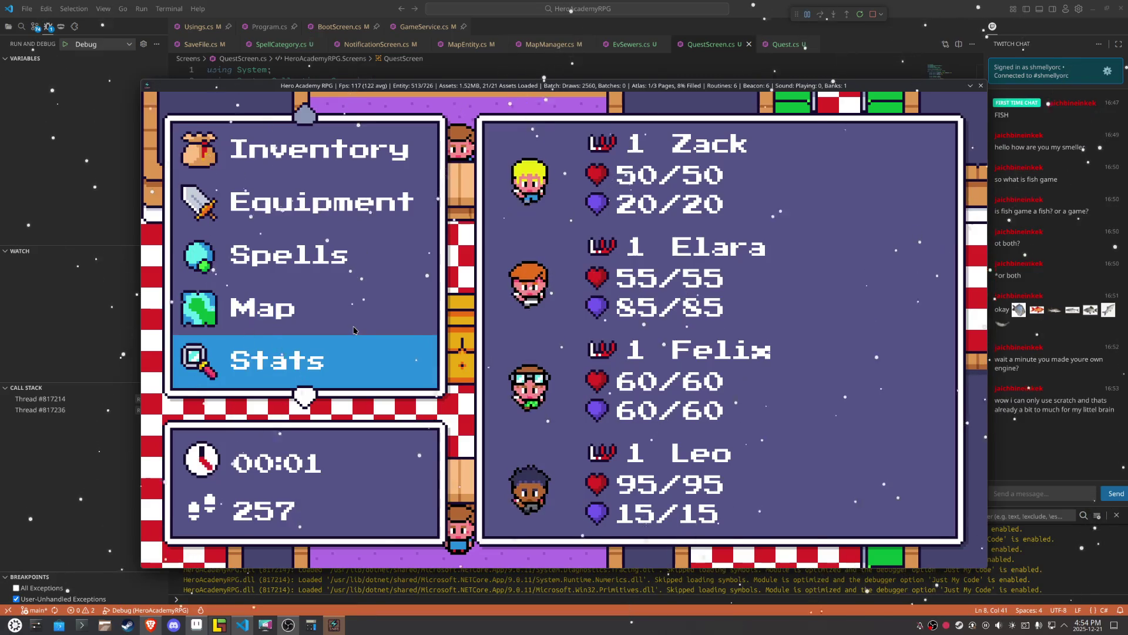
Step: Open Zack's stats sheet: level 1, 50/50 health, 20/20 mana
key(e)
key(e)
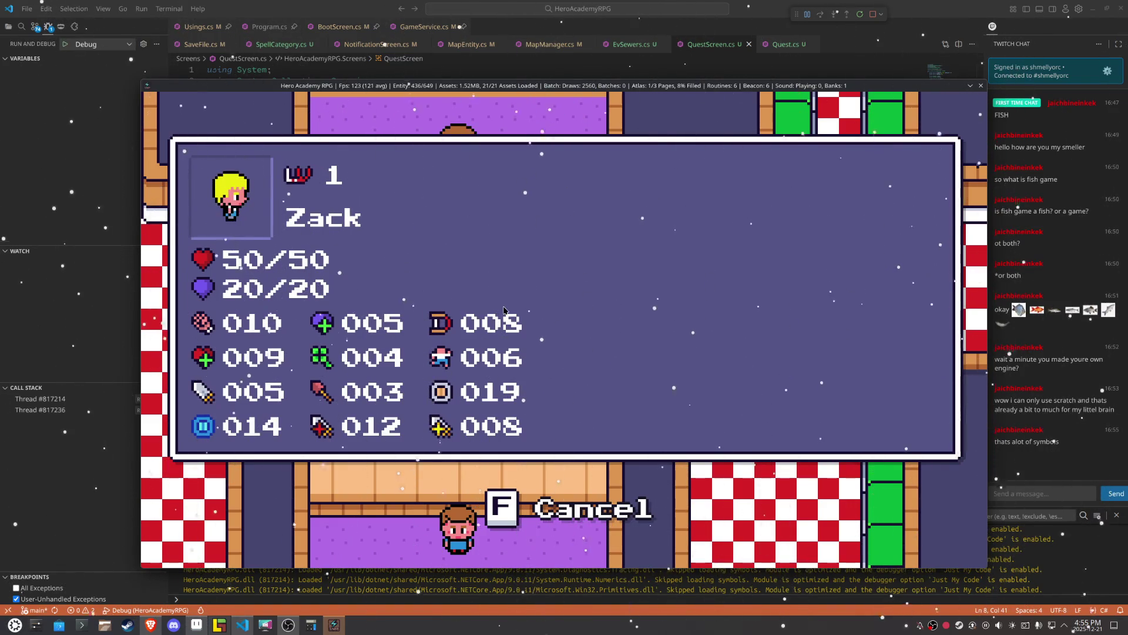
Step: Close Zack's sheet and open Felix's 60/60 stats sheet from the Stats hero list
key(f)
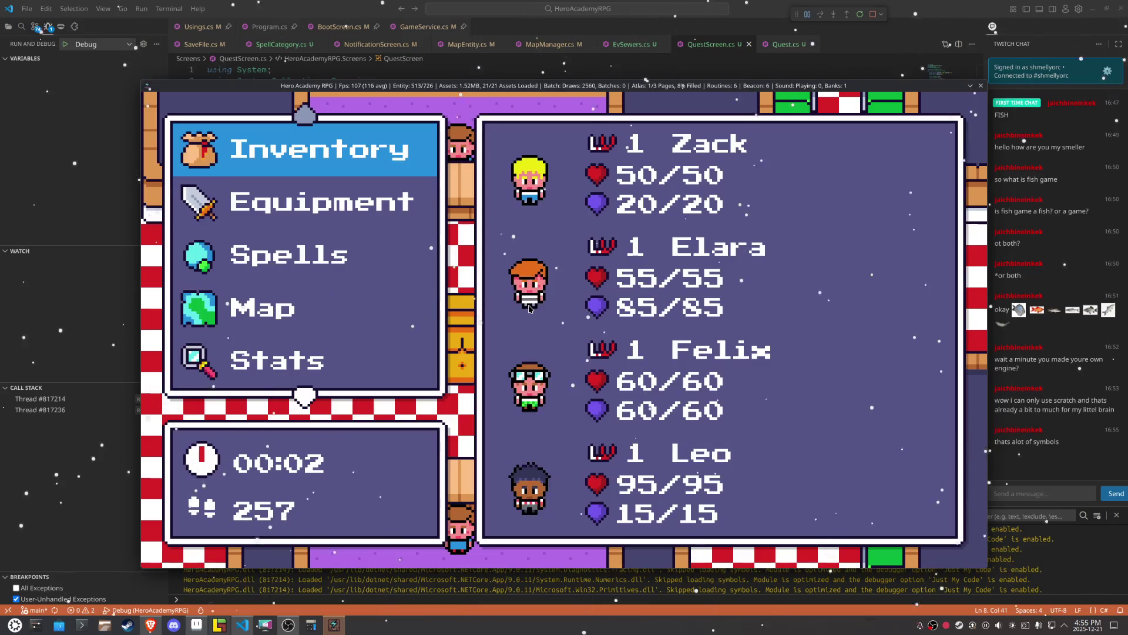
key(Down)
key(Down)
key(Down)
key(Down)
key(Down)
key(Down)
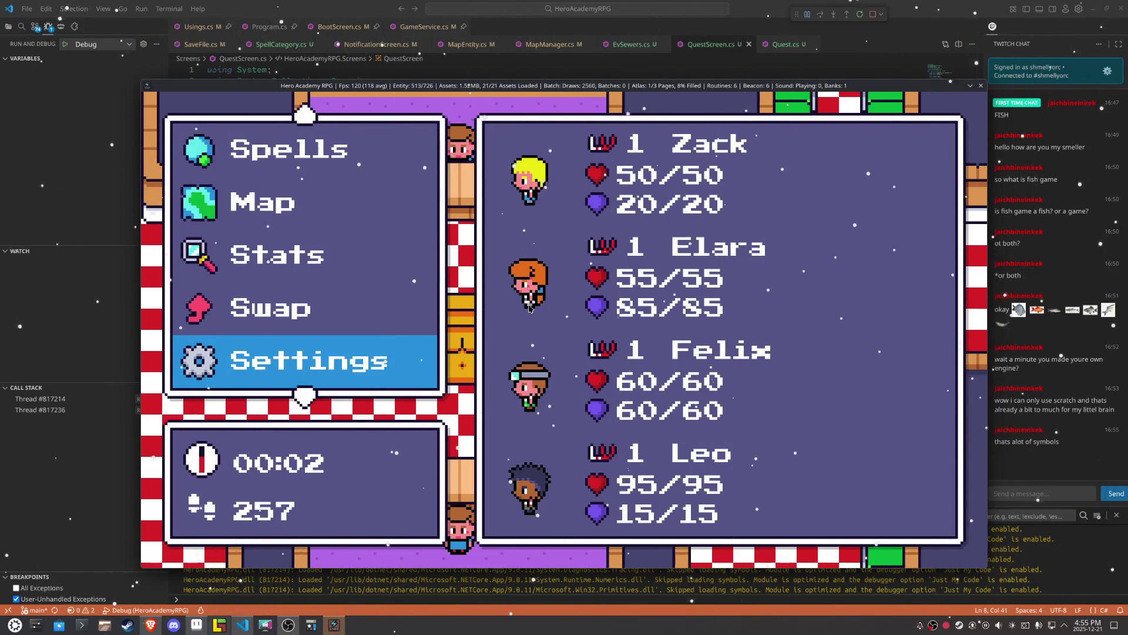
key(Up)
key(Up)
key(Up)
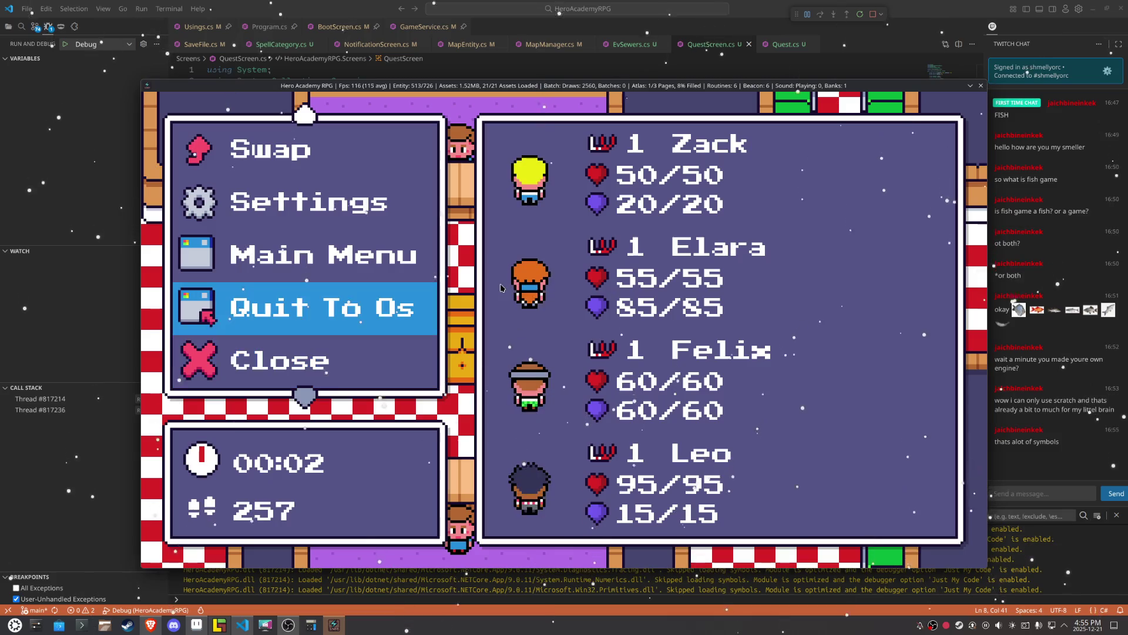
key(Down)
key(Down)
key(Down)
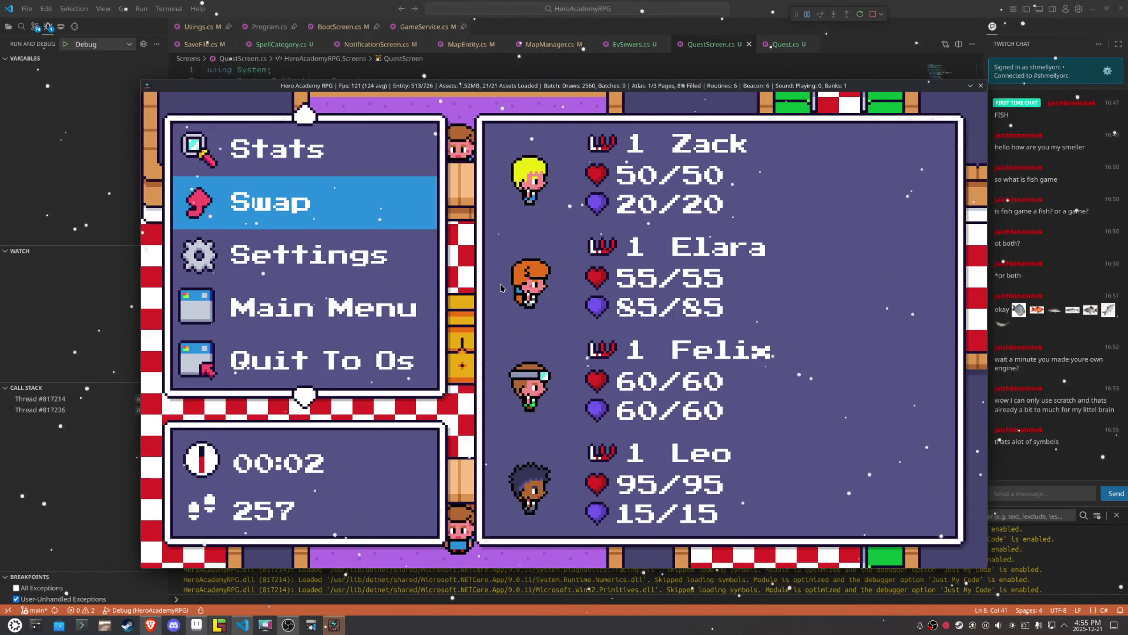
key(Up)
key(Up)
key(Up)
key(Down)
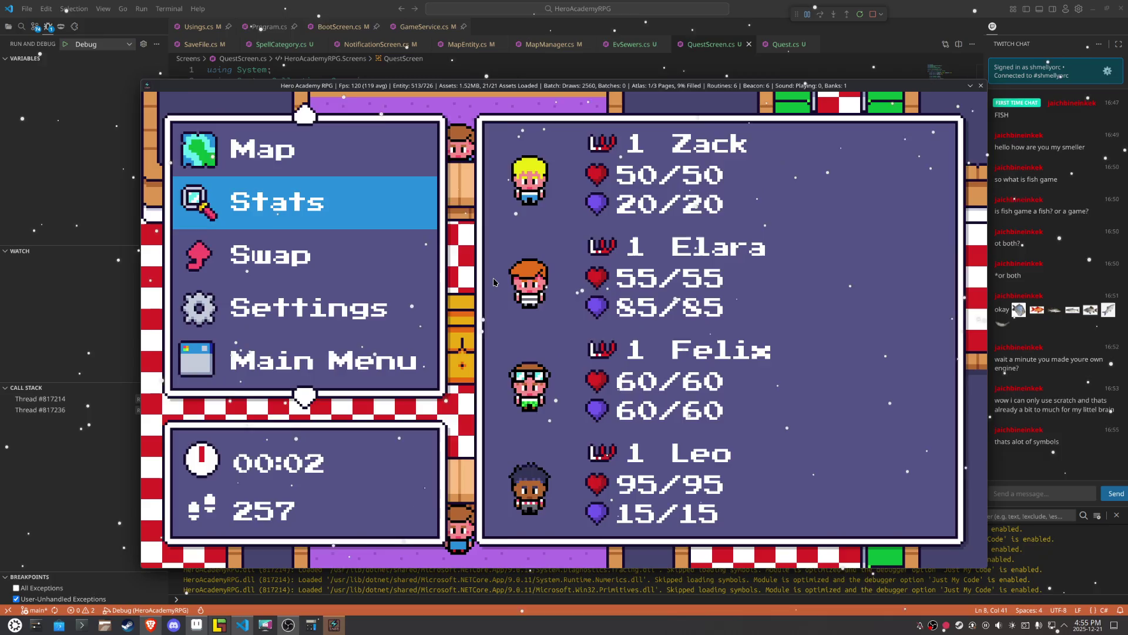
key(e)
key(Down)
key(Down)
key(Down)
key(Up)
key(e)
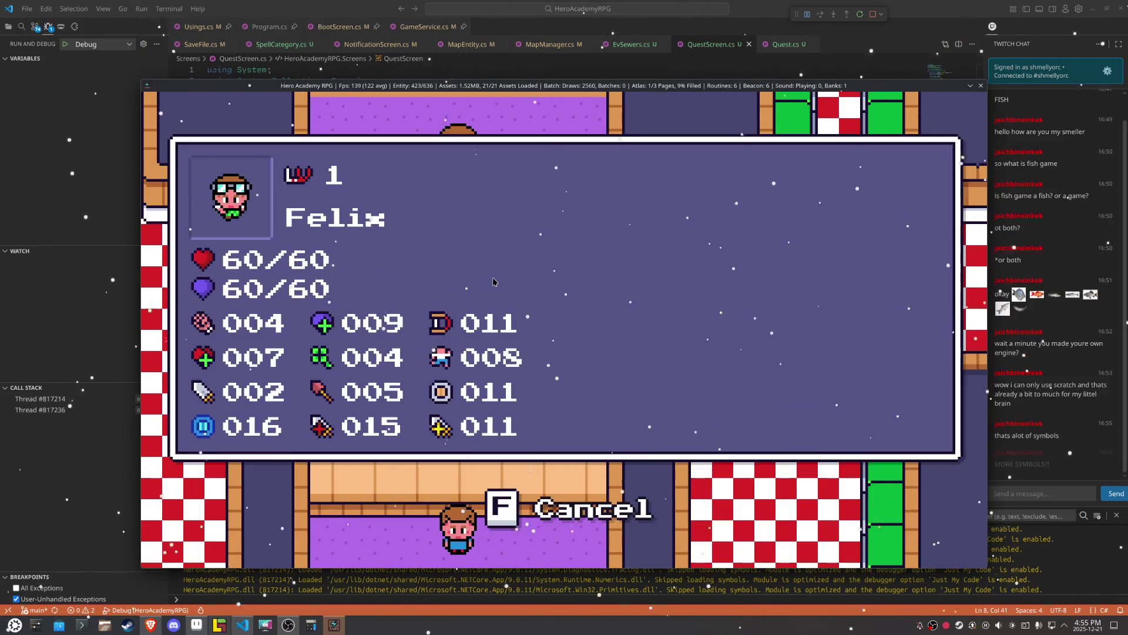
Step: Close Felix's stats sheet and browse the party menu entries
key(f)
key(Up)
key(Up)
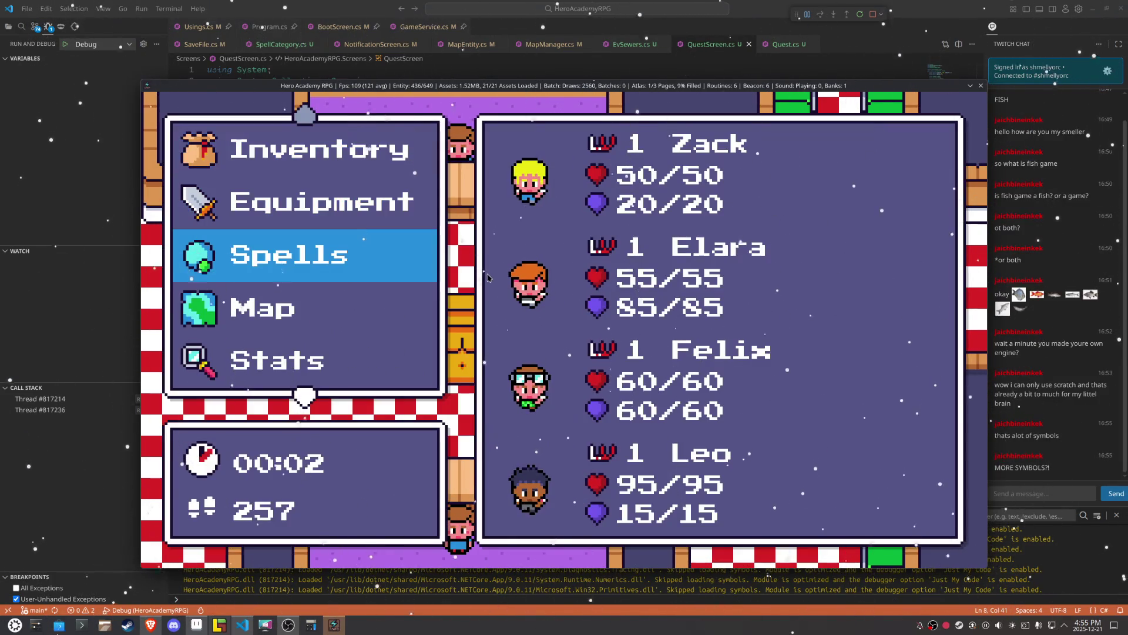
key(Down)
key(Up)
key(Up)
Step: Open the Equipment hero list, close the menus, and walk the hero right into the next area
key(e)
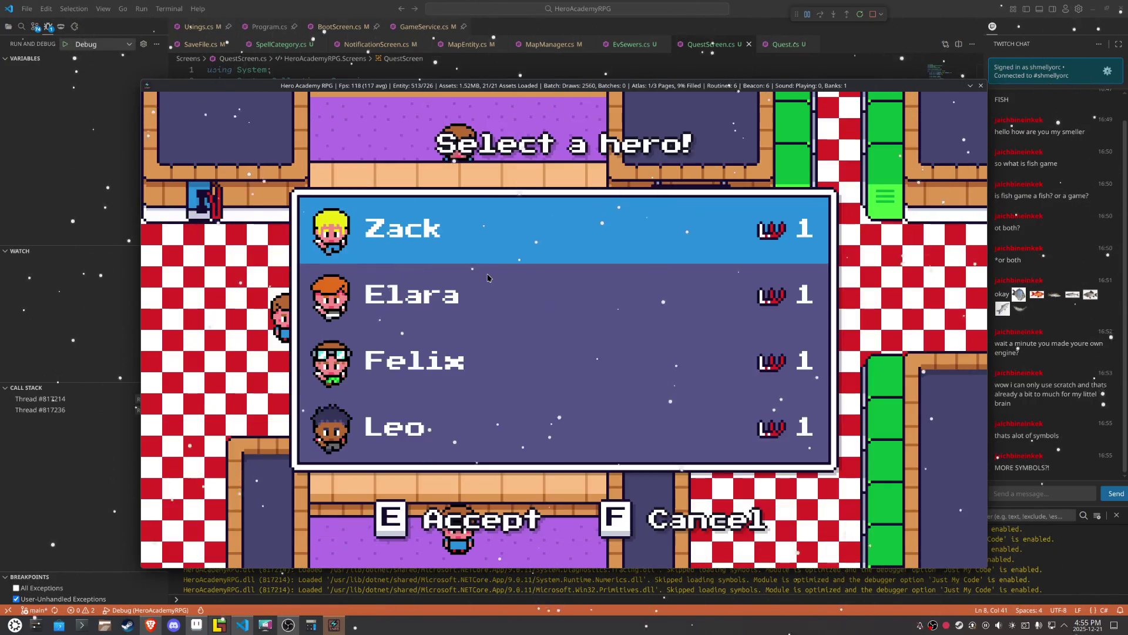
key(f)
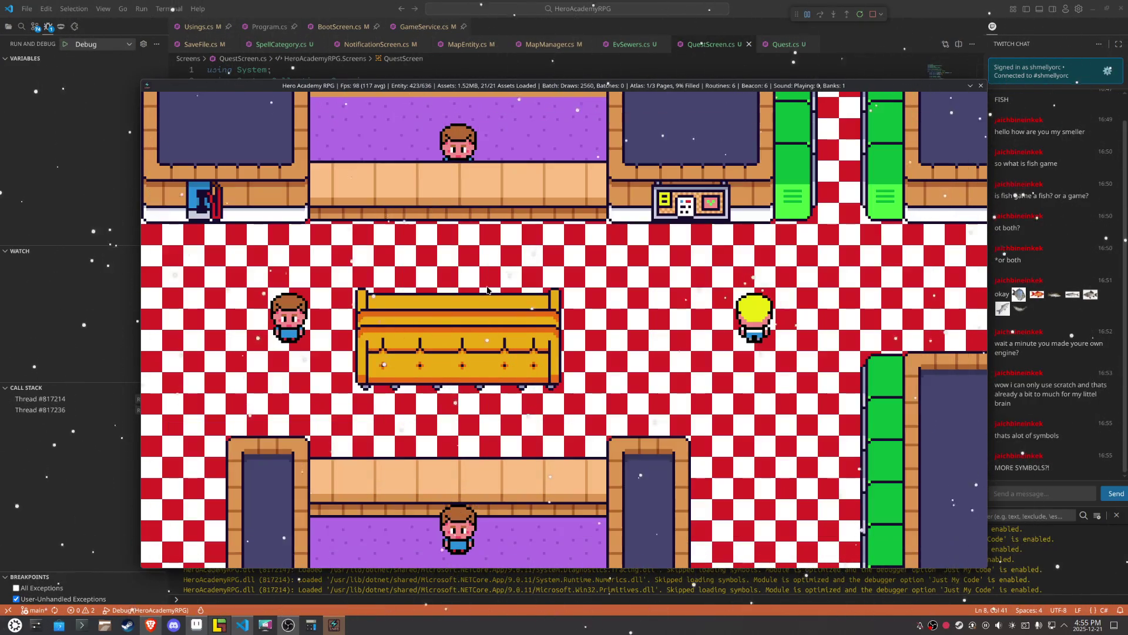
key(Up)
key(Right)
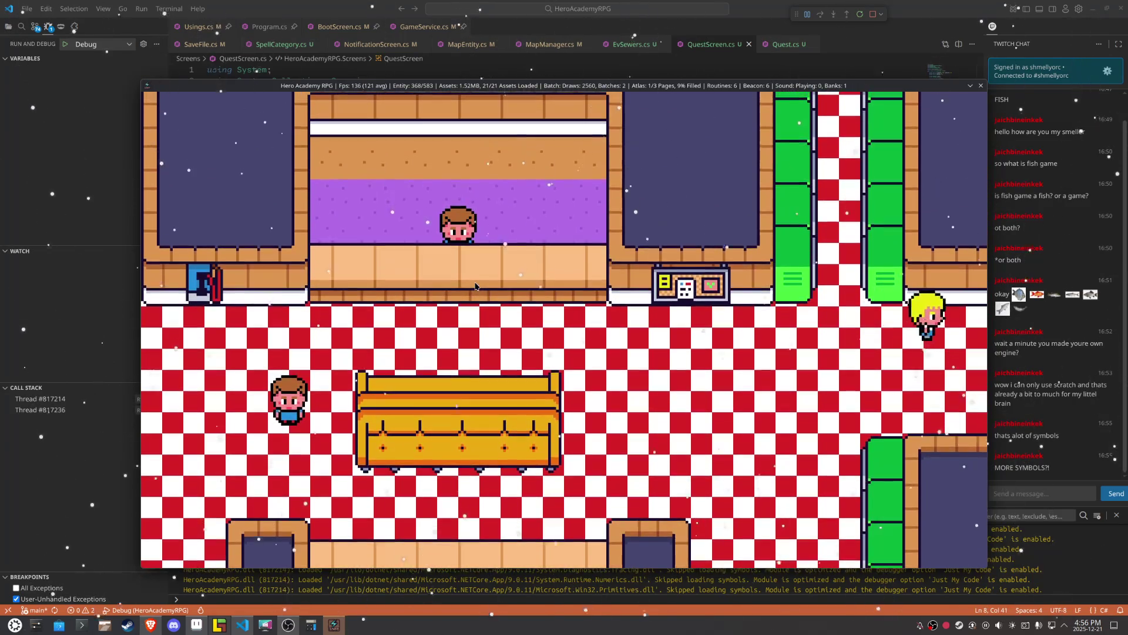
key(Right)
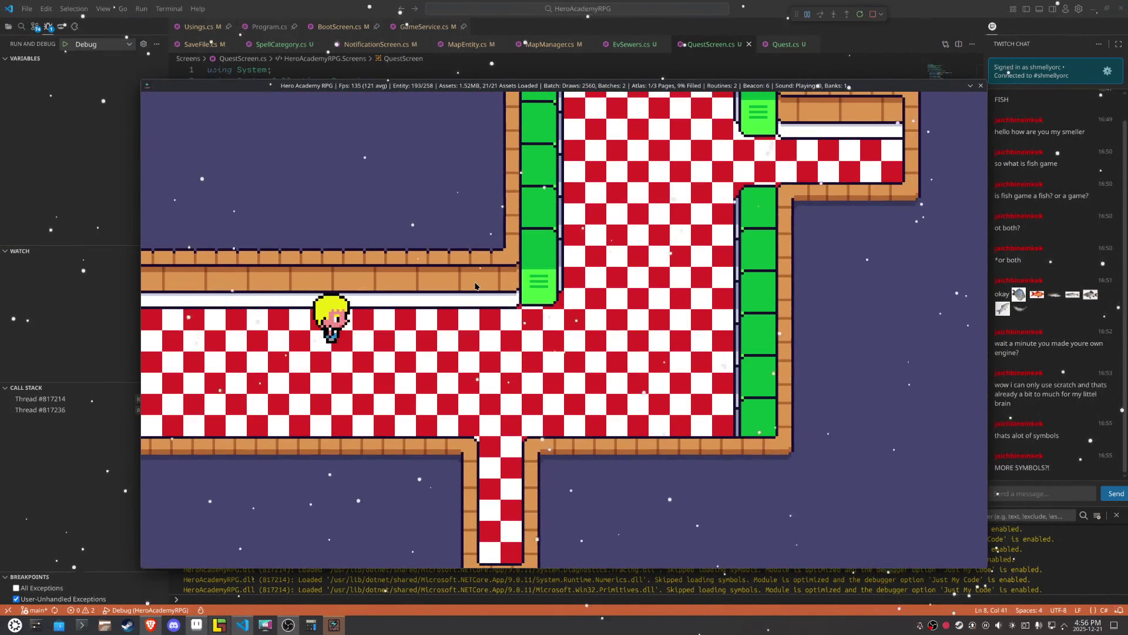
key(Right)
Step: Walk the hero up the checkered corridor into the wider room above
key(Down)
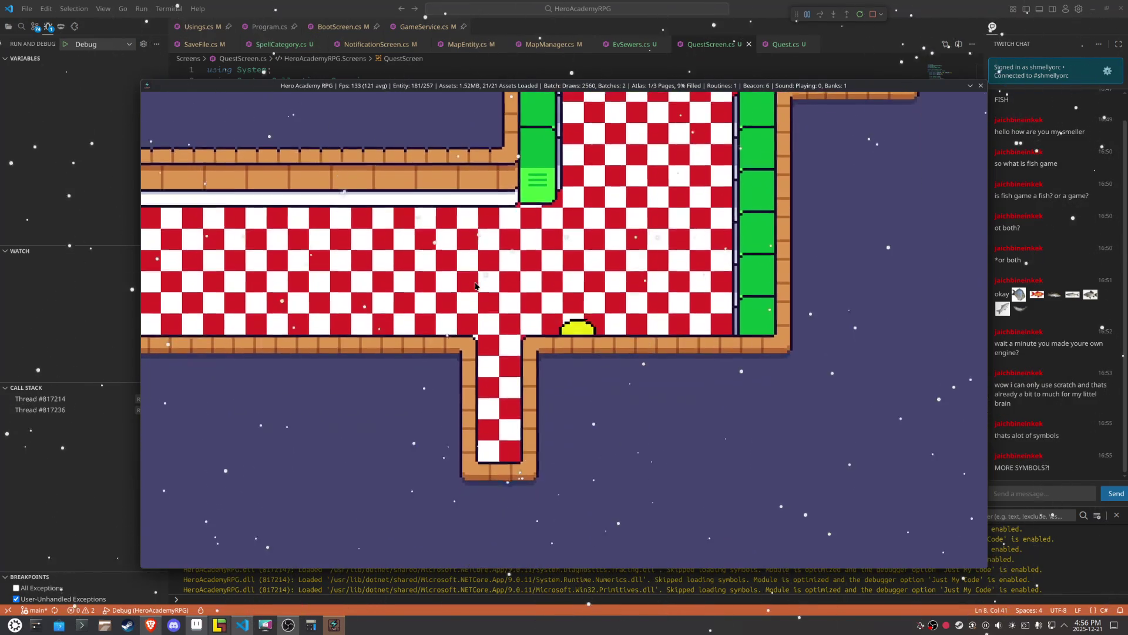
key(Right)
key(Up)
key(Up)
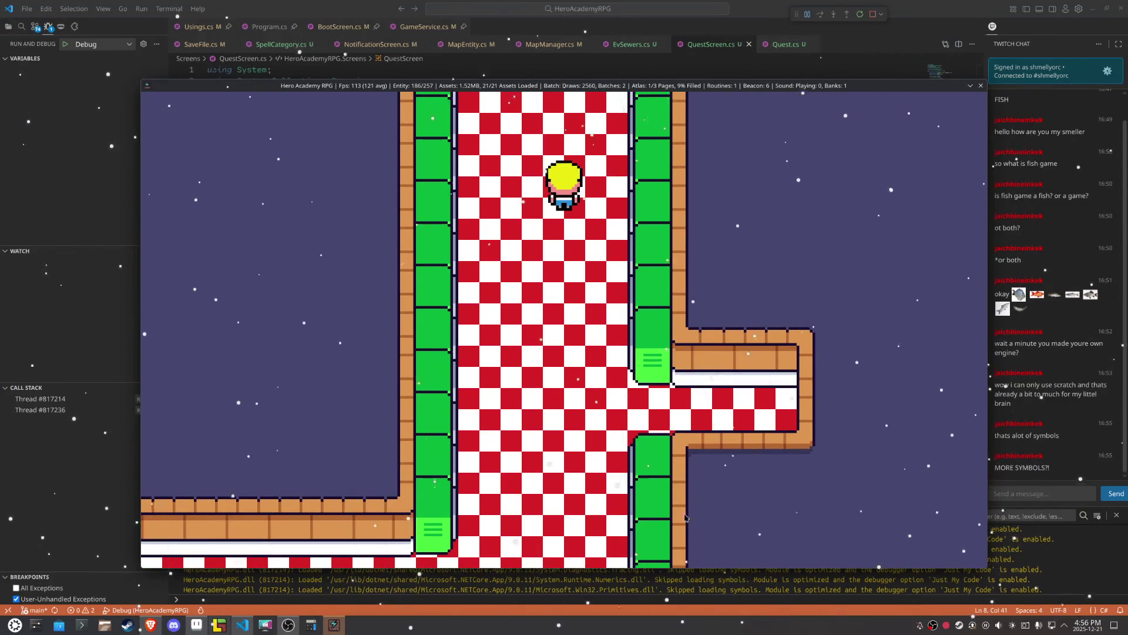
key(Down)
key(Left)
key(Up)
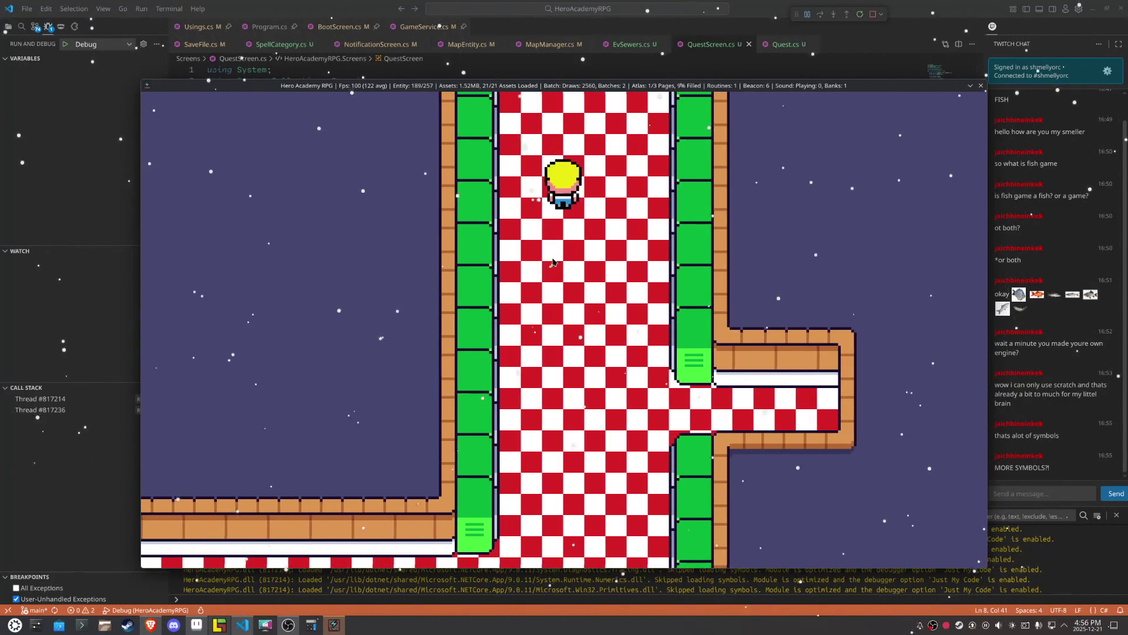
key(Up)
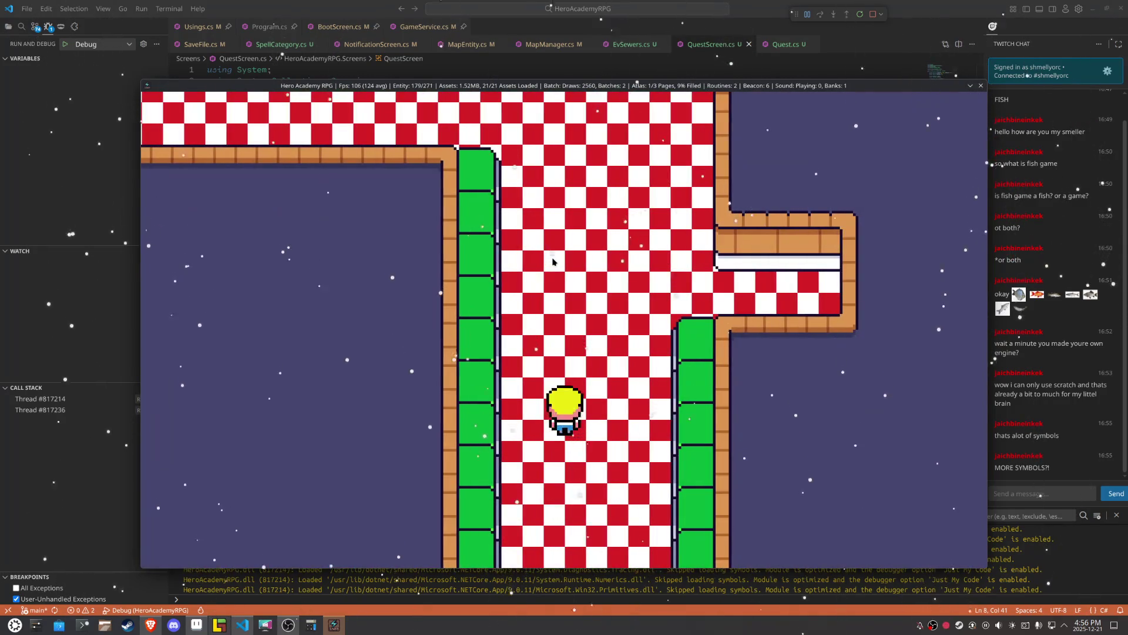
key(Up)
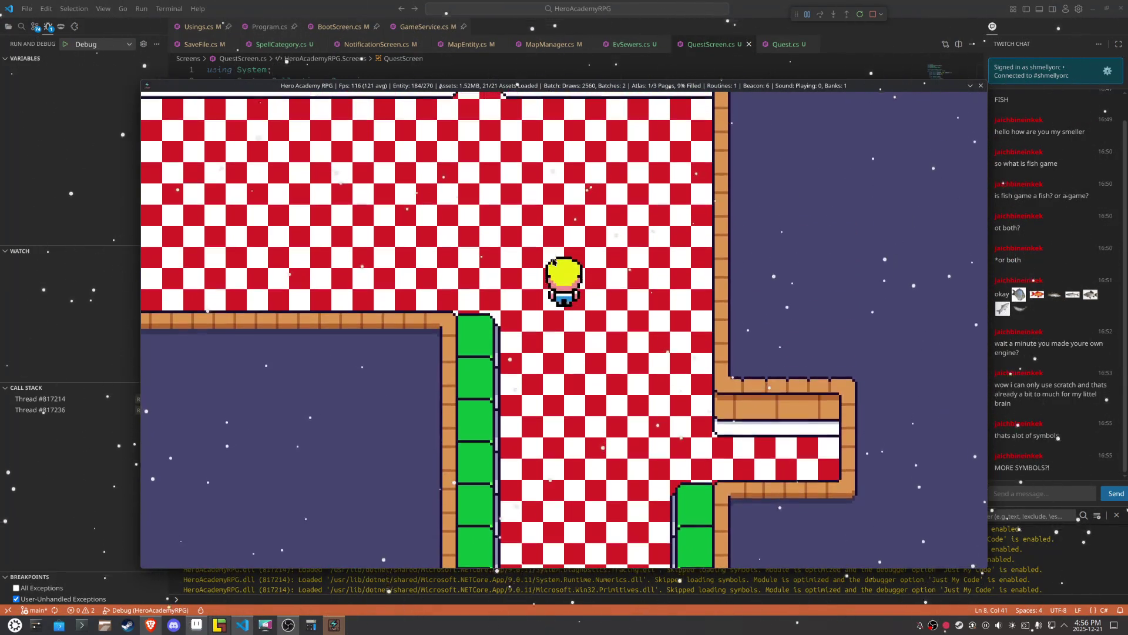
Step: Walk the hero around the room's top wall and left off its edge to the next map
key(Left)
key(Up)
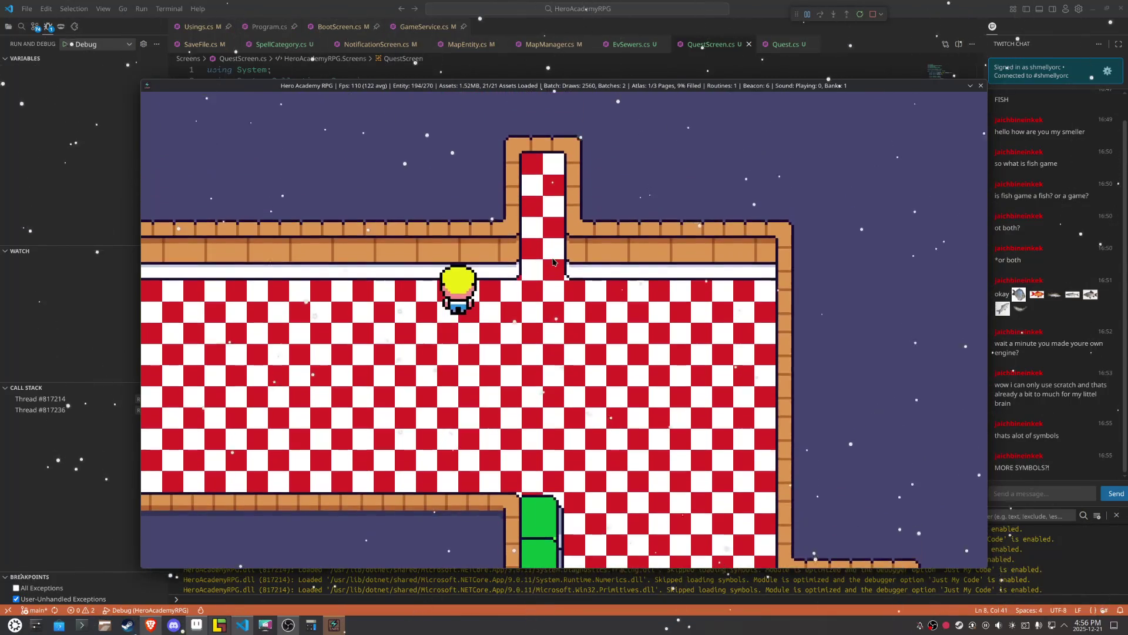
key(Right)
key(Up)
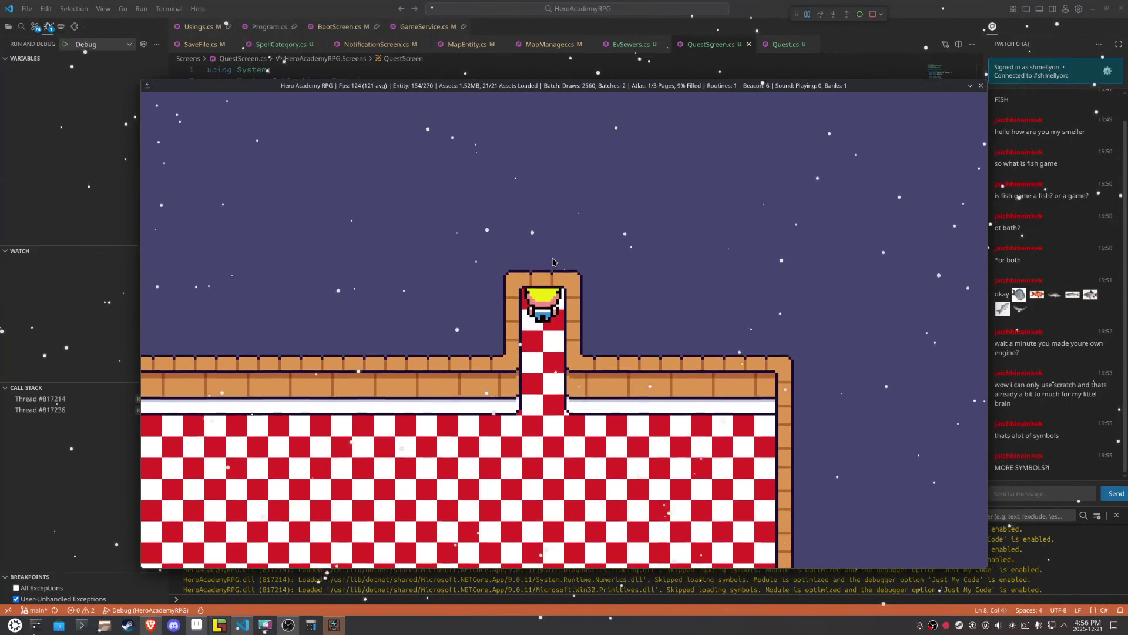
key(Down)
key(Left)
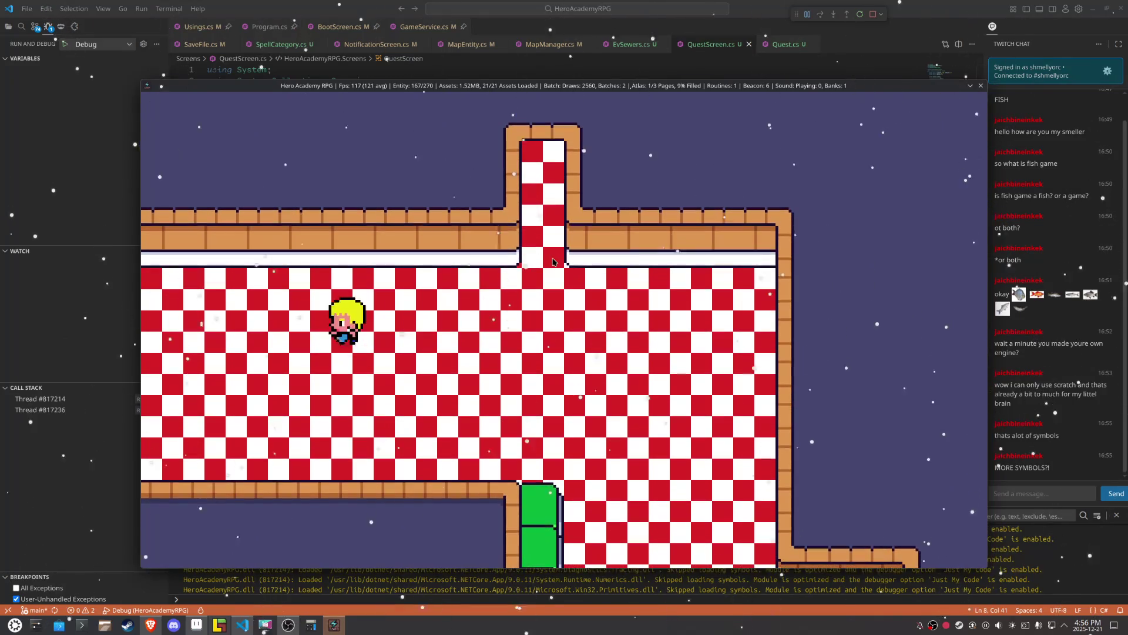
key(Left)
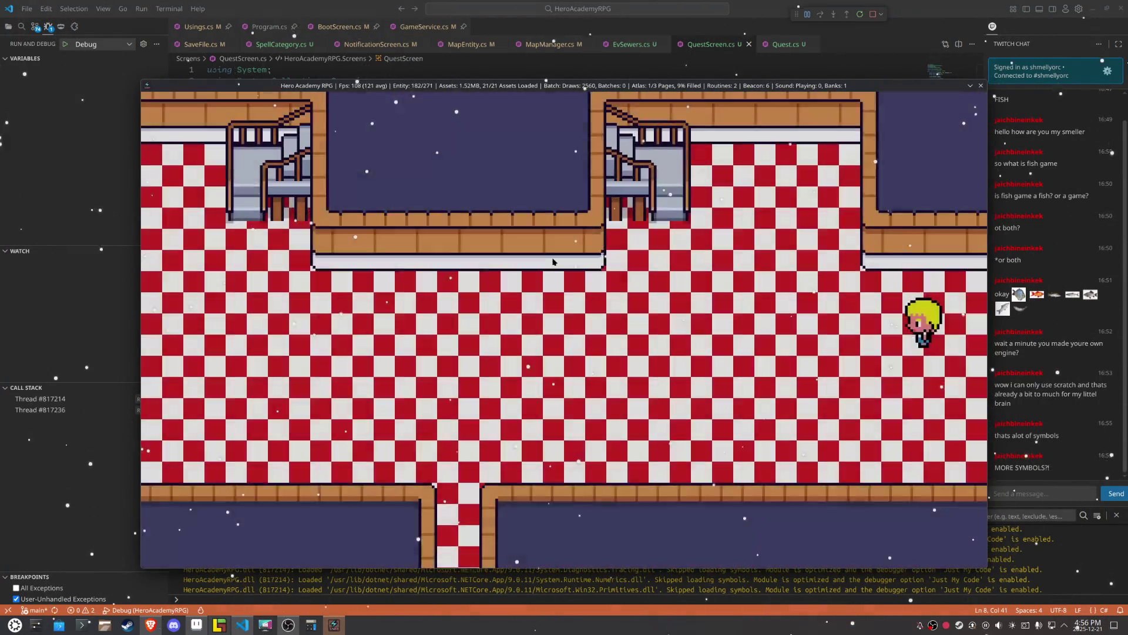
Step: Walk the hero left across the floor, then quit the game back to QuestScreen.cs in VS Code
key(Left)
key(Up)
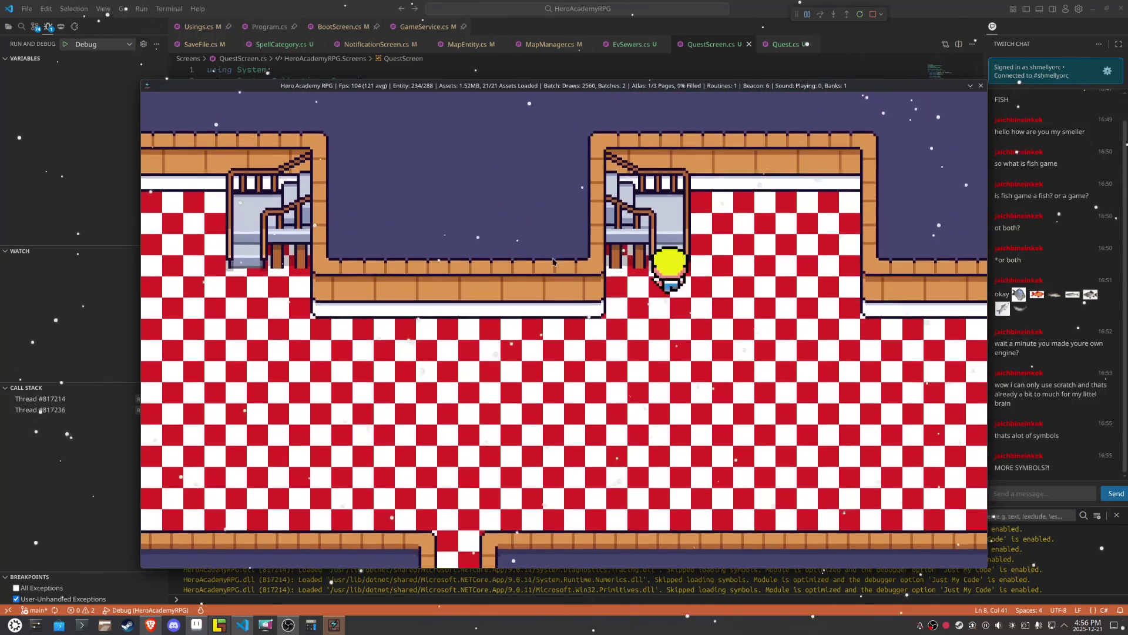
key(Down)
key(Left)
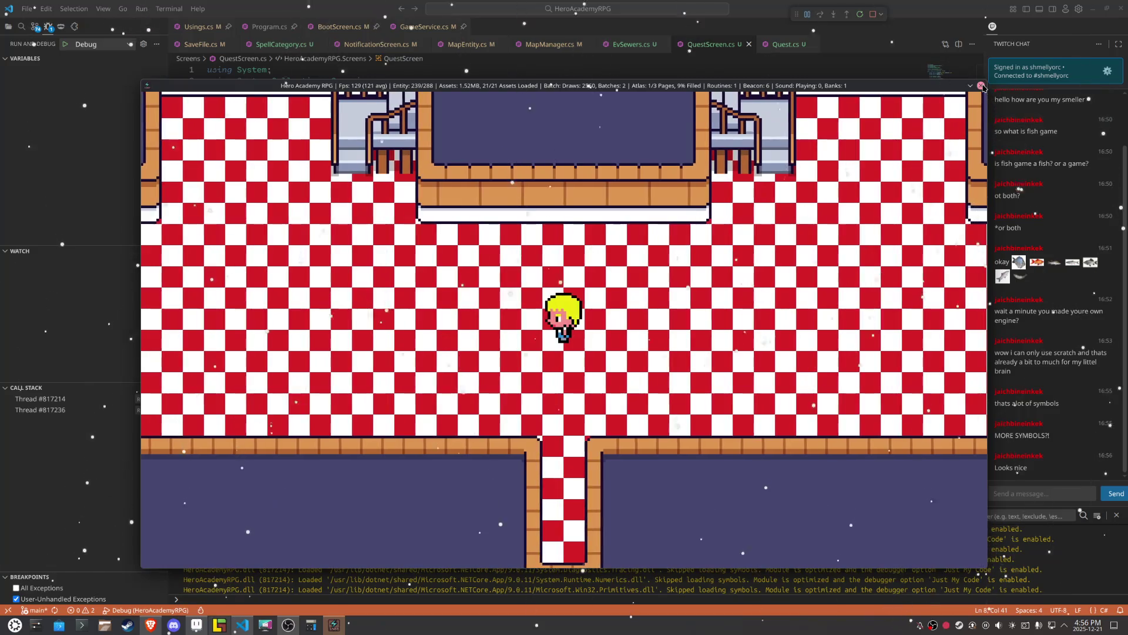
key(Escape)
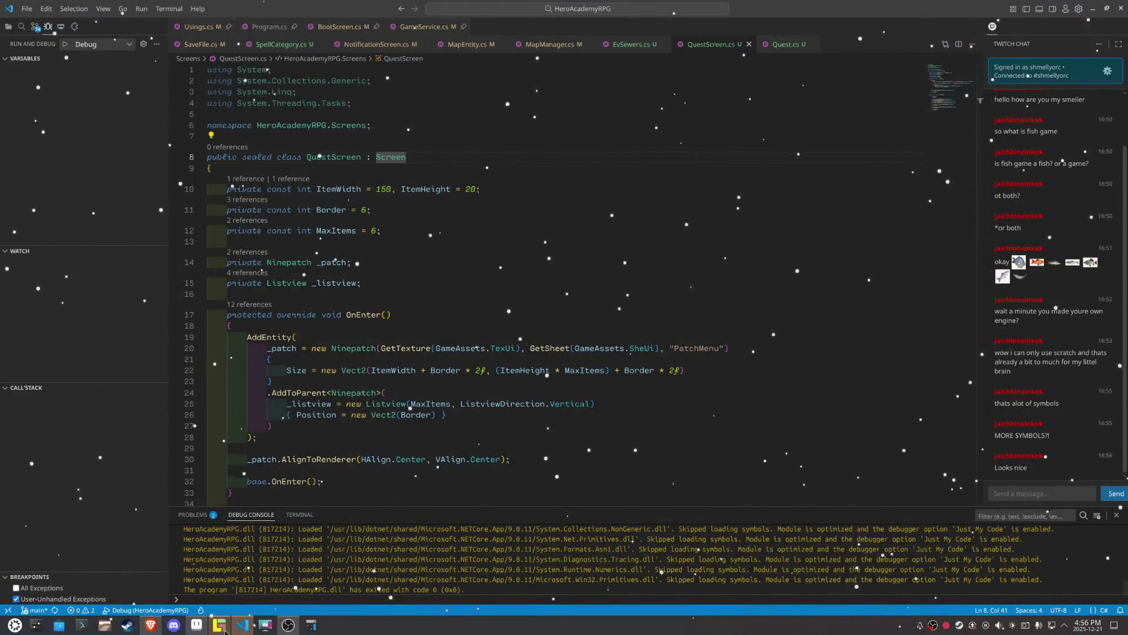
Step: Bring LDtk forward, zoom and pan the world map, and open Map_5 for editing
click(225, 630)
scroll(523, 375, down, 3)
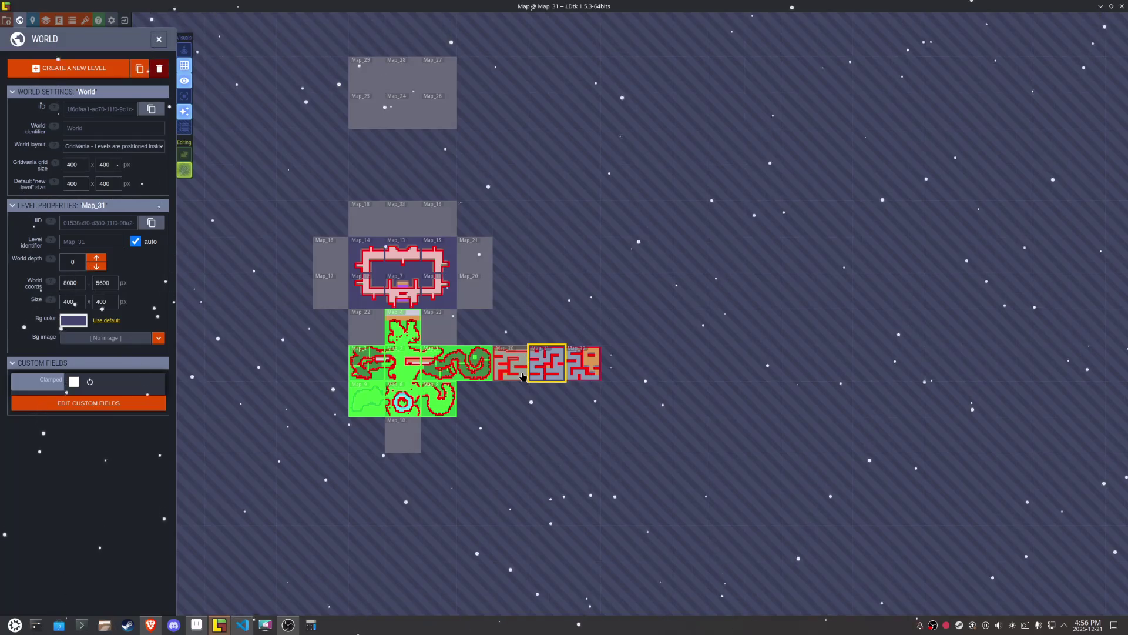
scroll(509, 374, up, 3)
scroll(372, 363, down, 4)
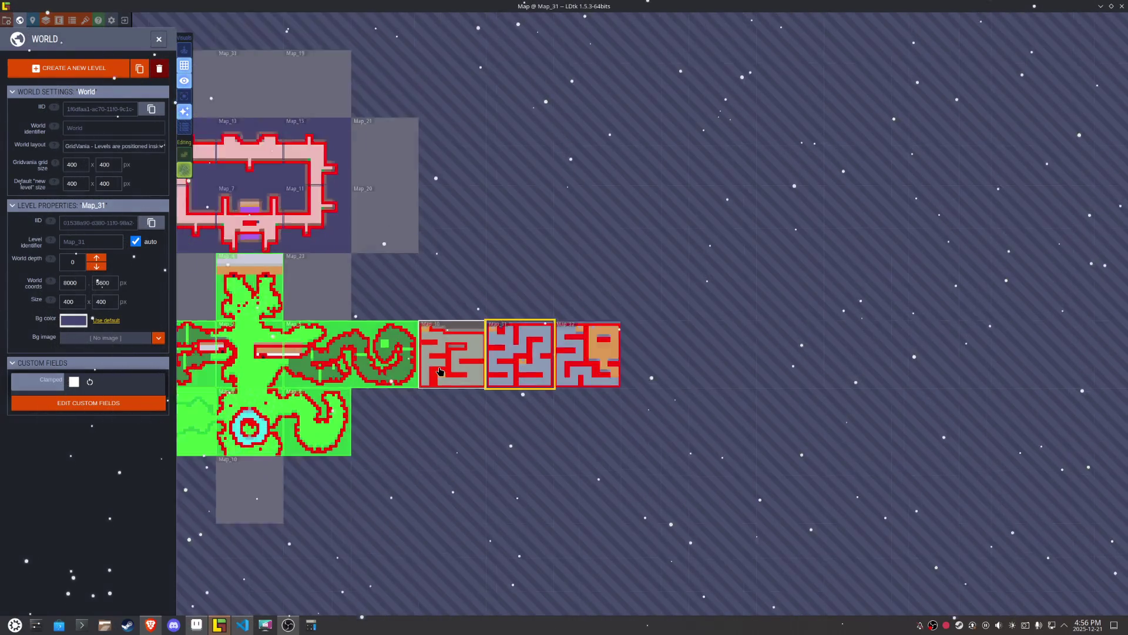
scroll(481, 364, up, 2)
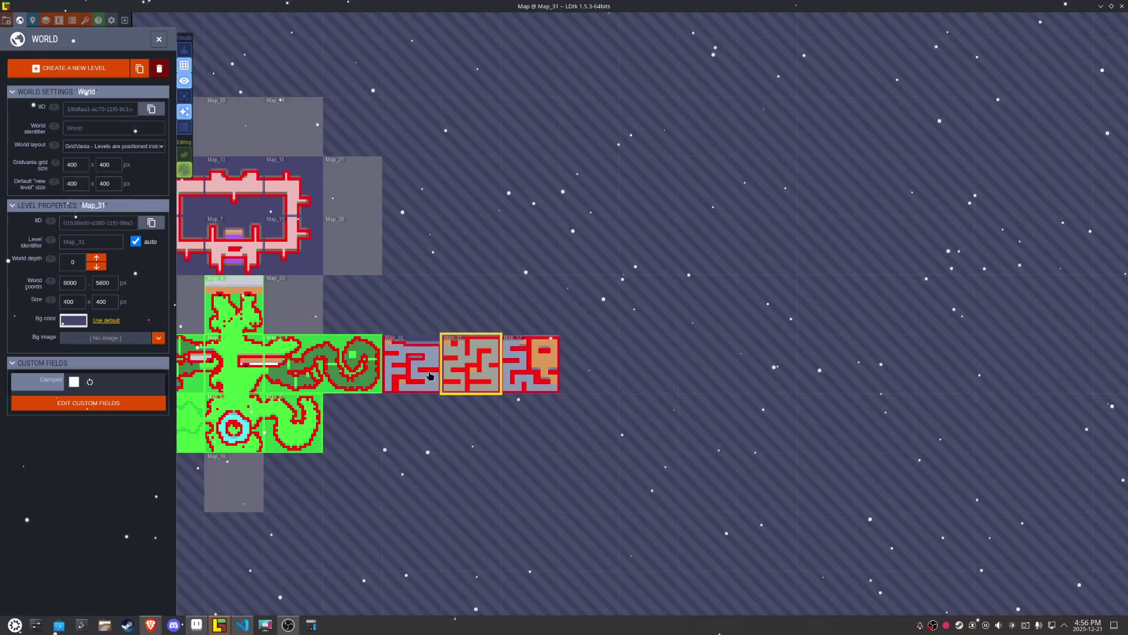
drag(333, 363, 557, 362)
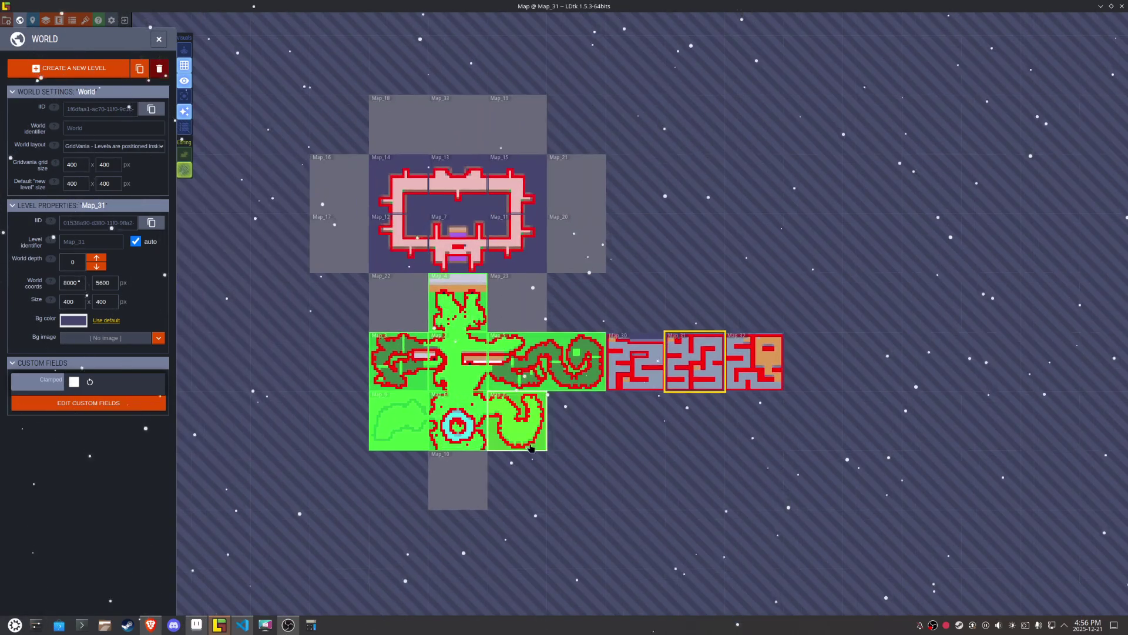
double_click(562, 377)
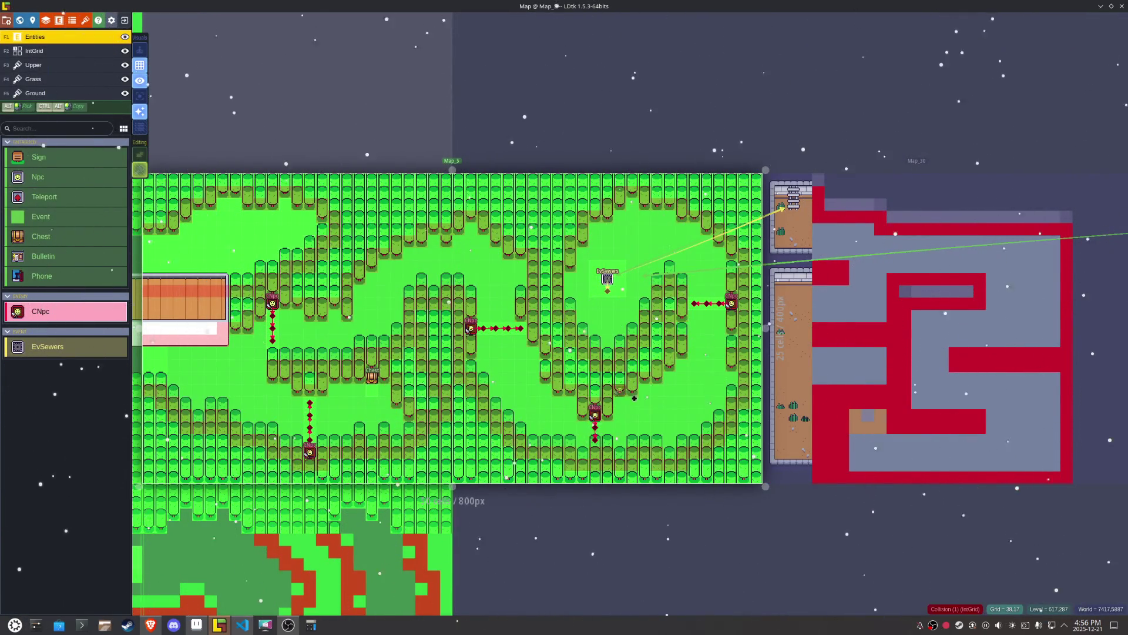
Step: Return to the world view, open Map_7, and cycle through neighbours Map_11, Map_12 and Map_14
key(w)
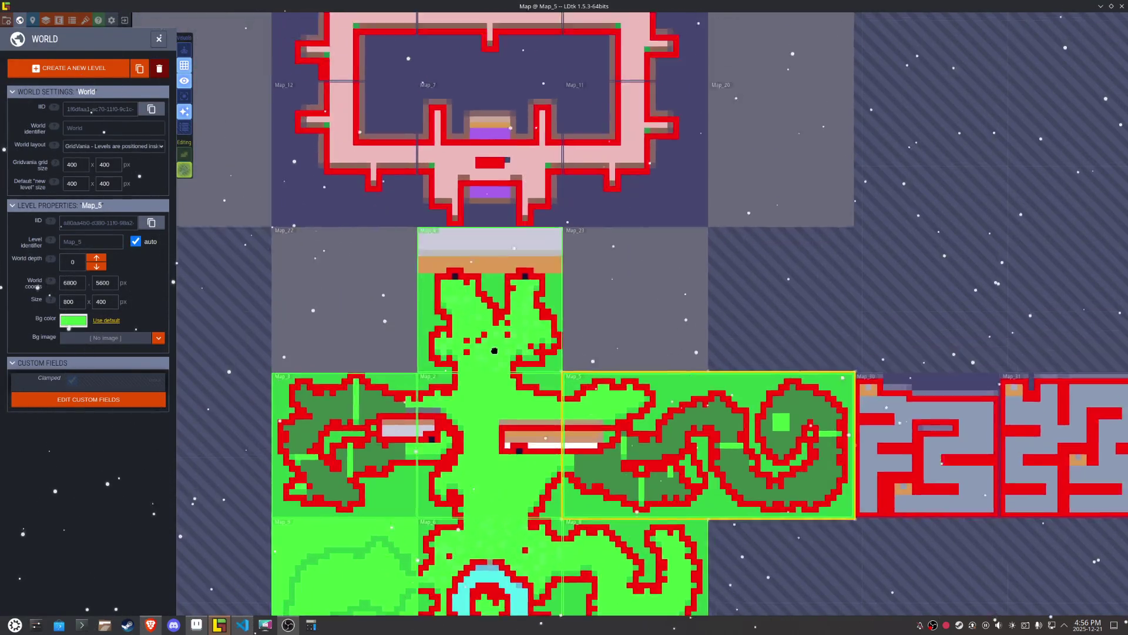
drag(494, 351, 473, 501)
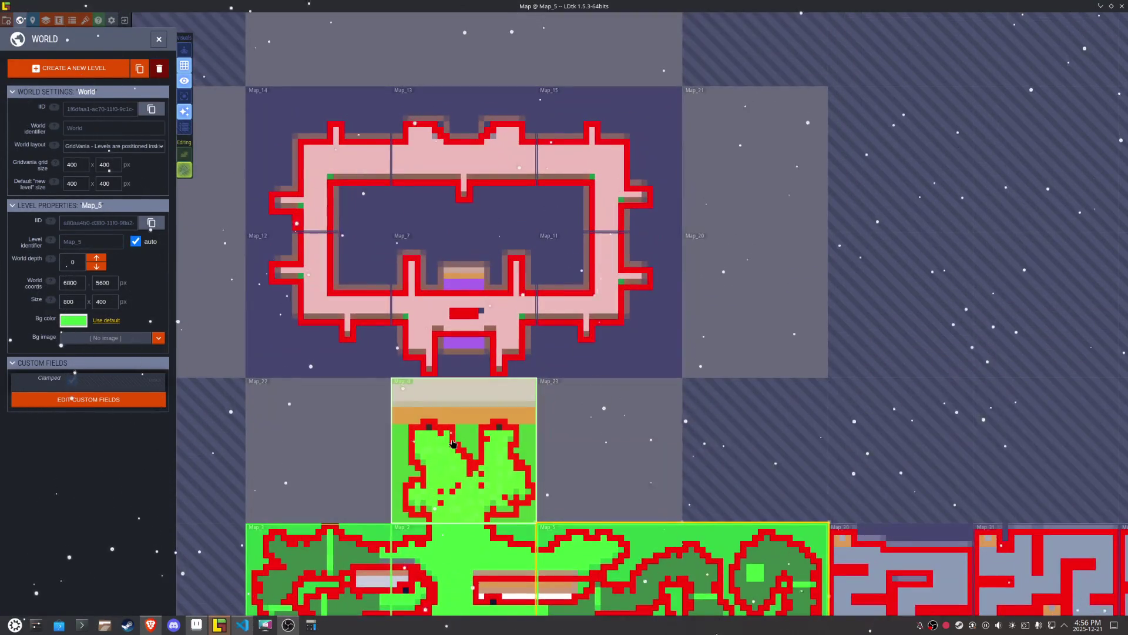
double_click(456, 282)
click(734, 335)
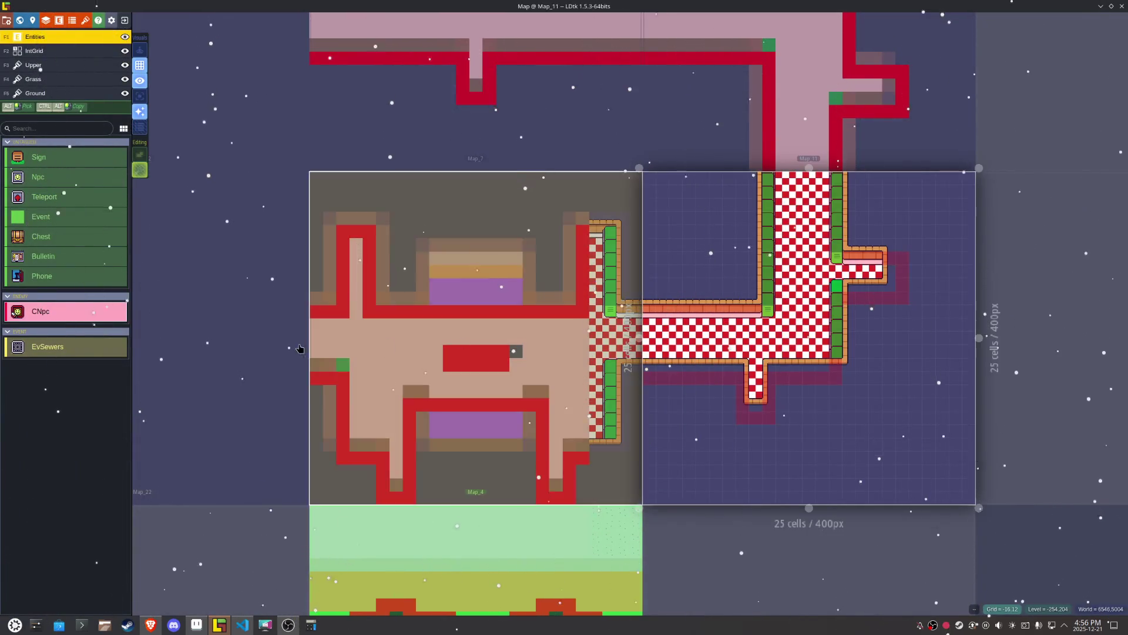
click(235, 329)
click(511, 180)
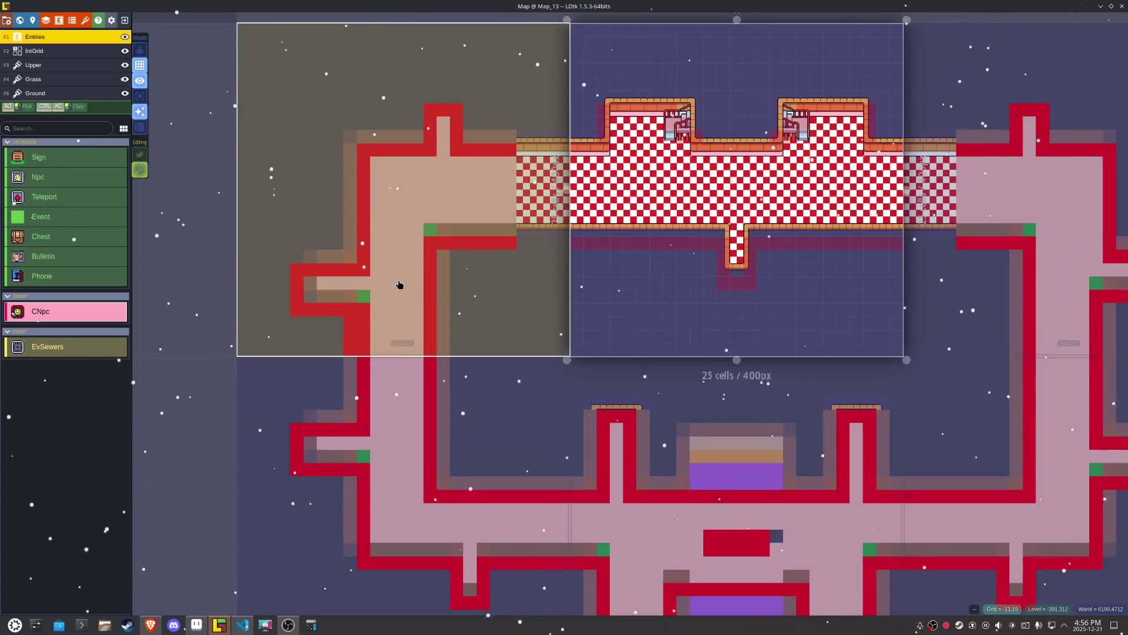
click(406, 312)
click(433, 433)
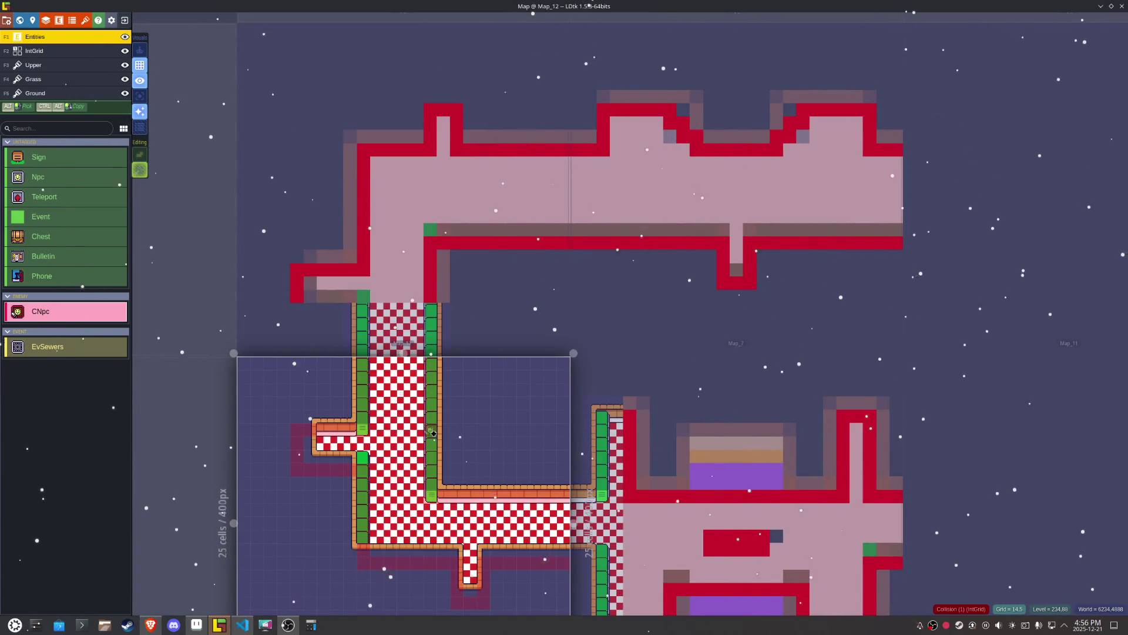
click(643, 433)
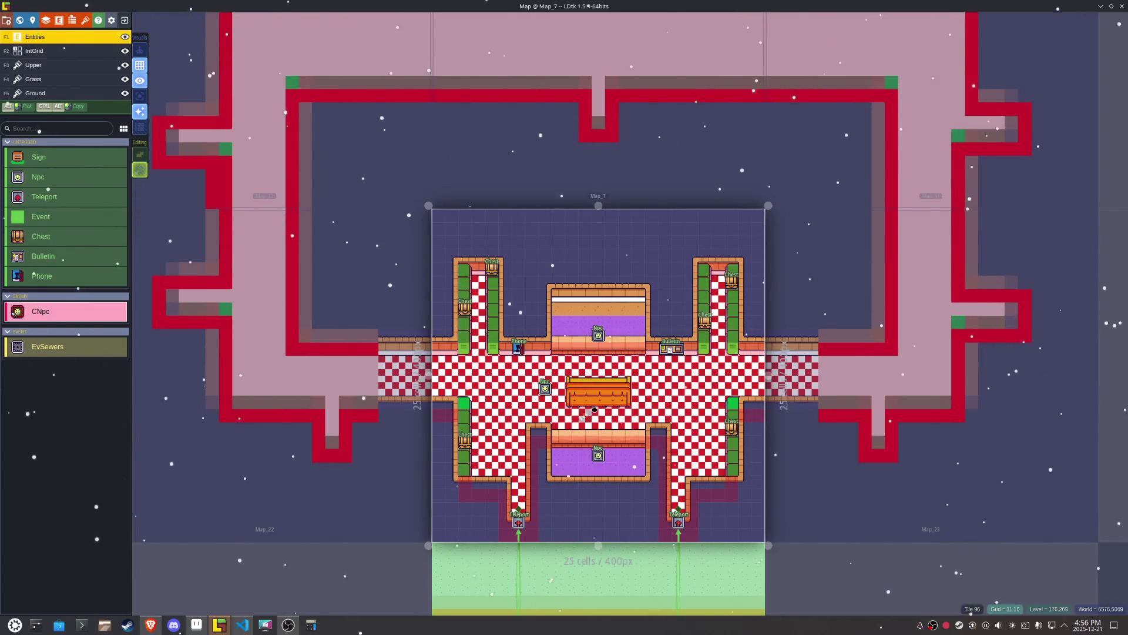
Step: Recentre and zoom the view around Map_7, briefly activating Map_11 before returning to Map_7
drag(642, 416, 493, 375)
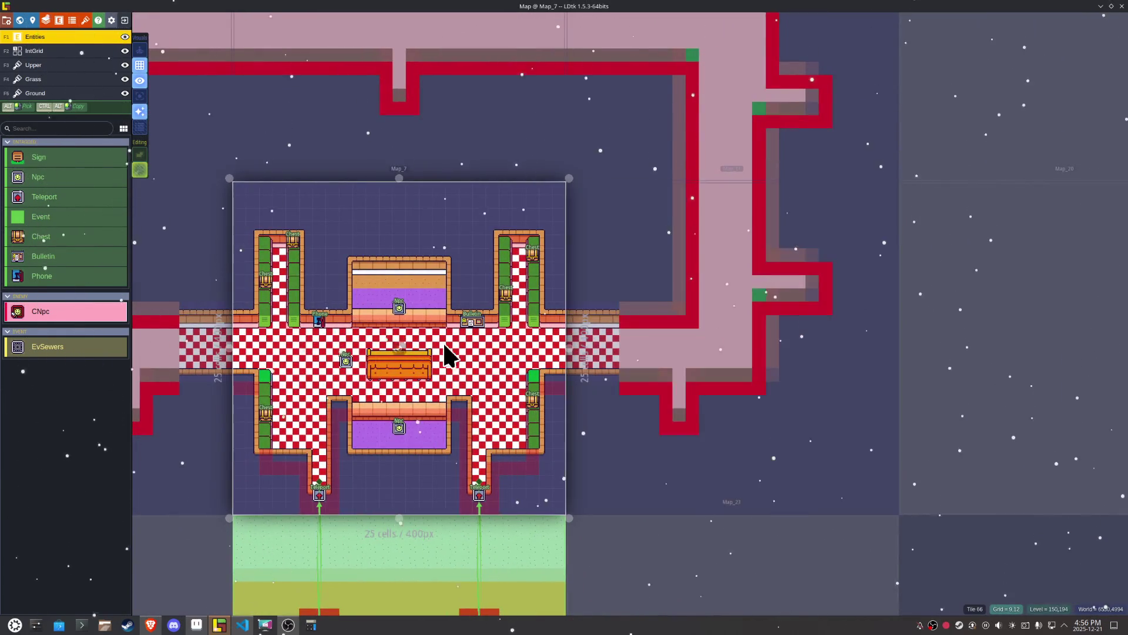
scroll(592, 352, up, 5)
click(550, 351)
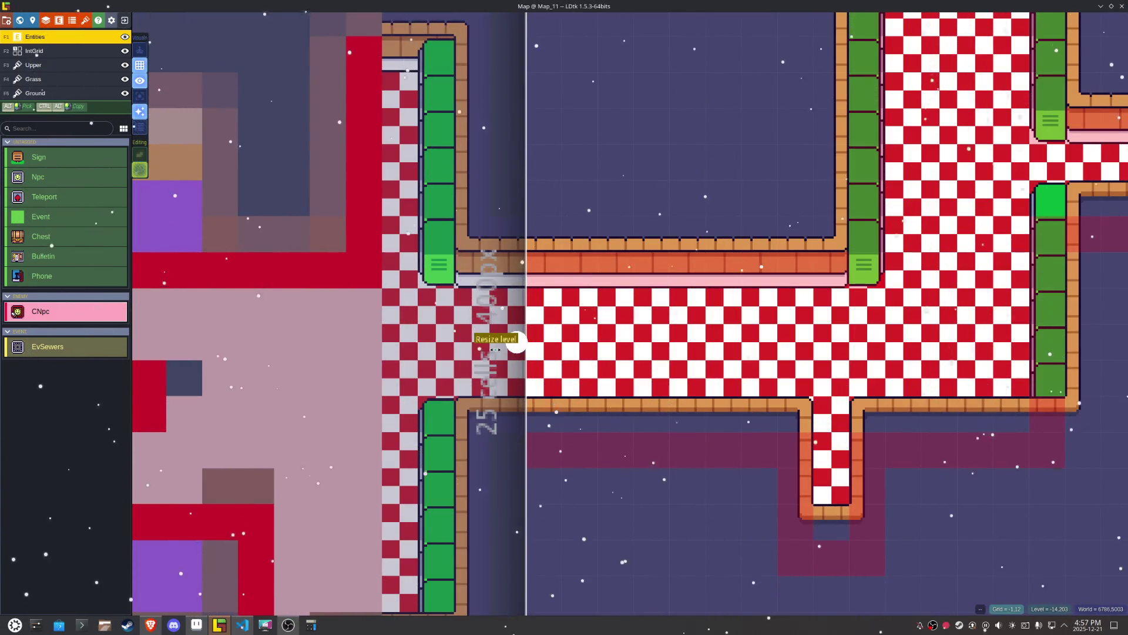
click(499, 347)
Step: Centre Map_7 in the view and save the project
drag(442, 345, 603, 325)
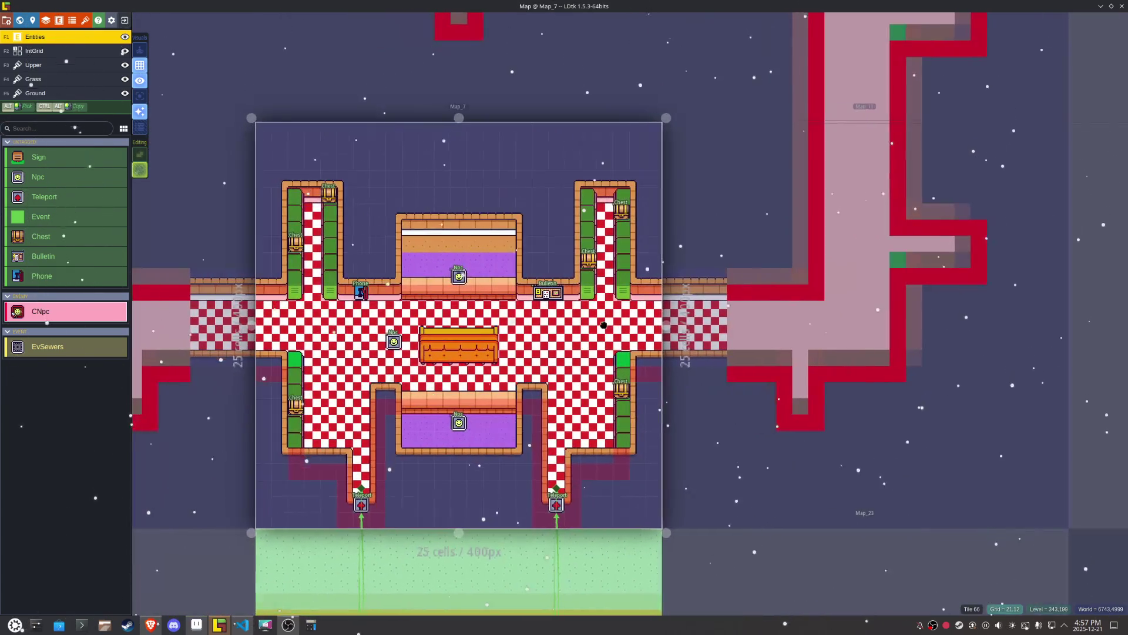
scroll(580, 362, up, 2)
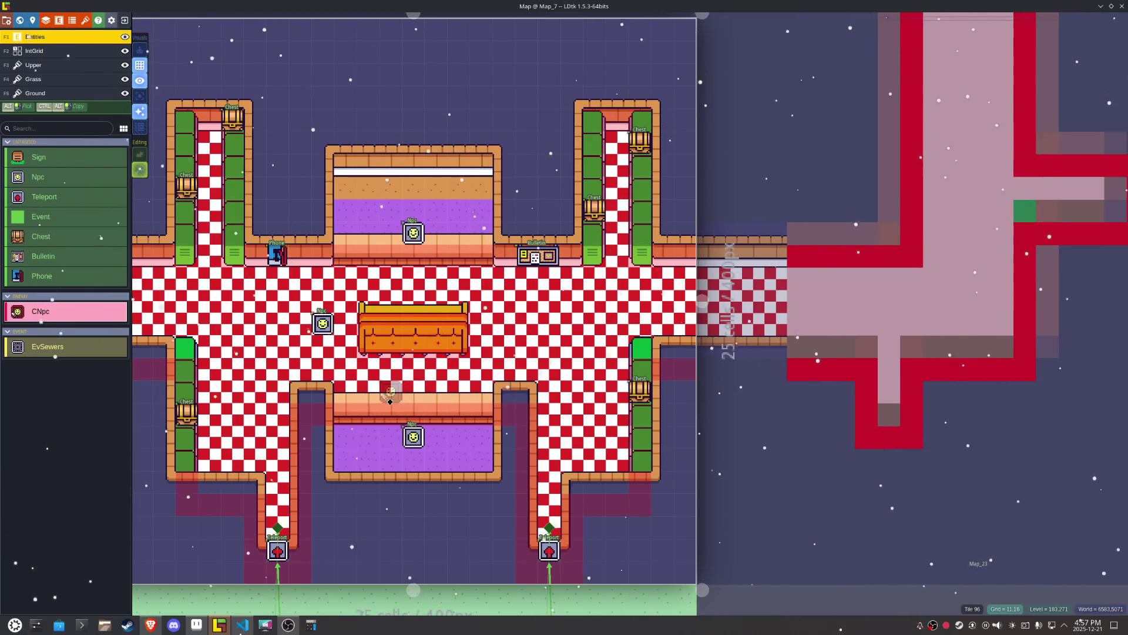
key(ctrl+s)
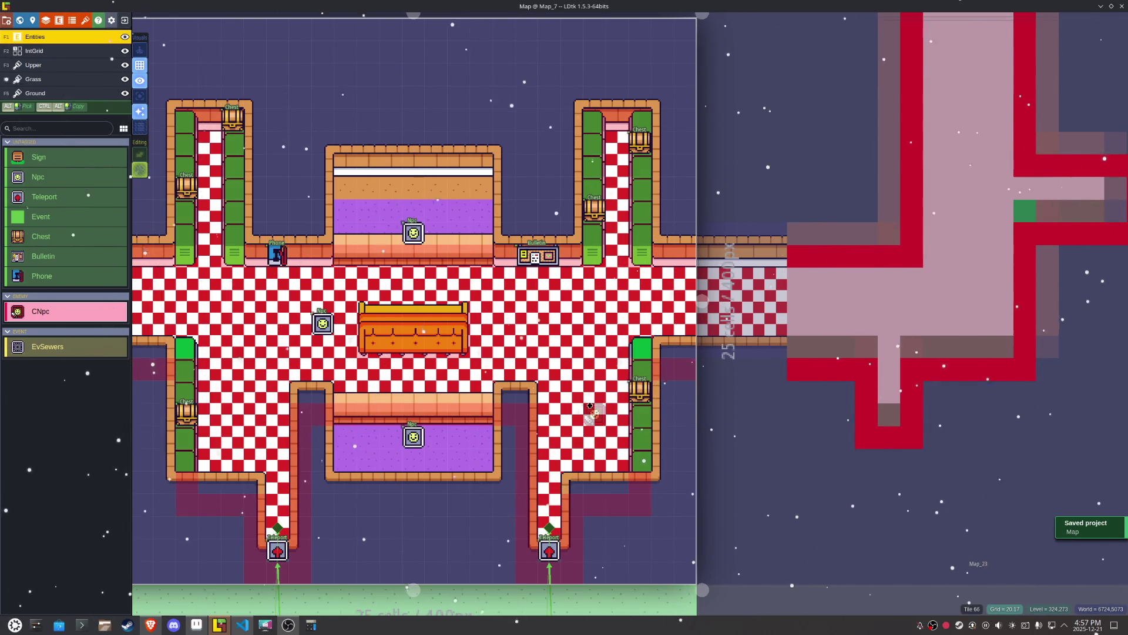
scroll(476, 326, down, 5)
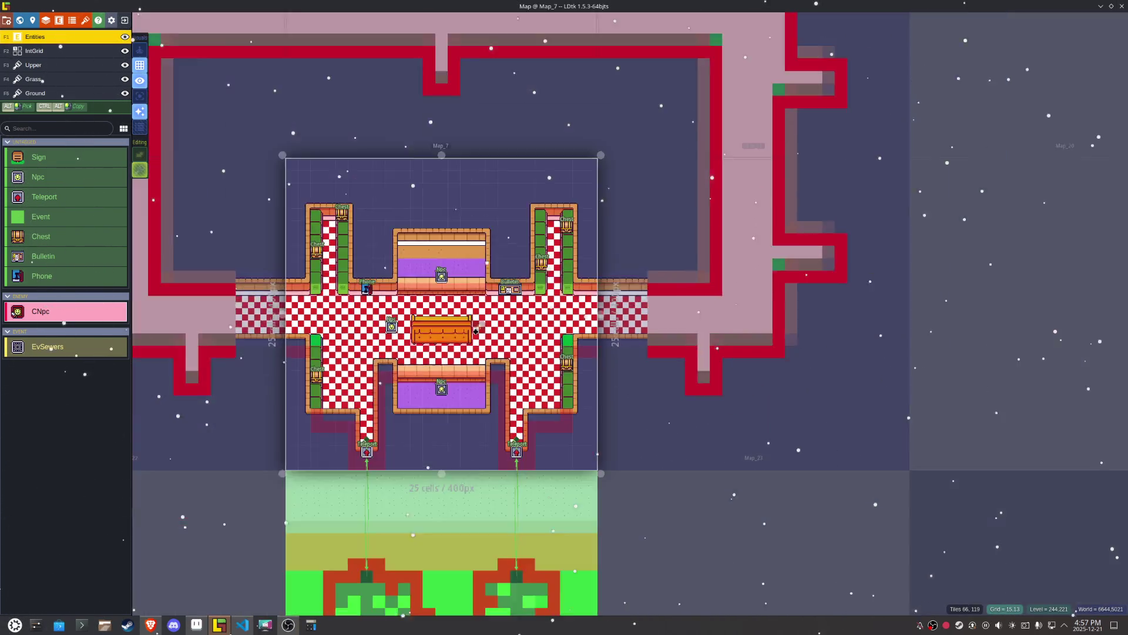
scroll(482, 400, up, 4)
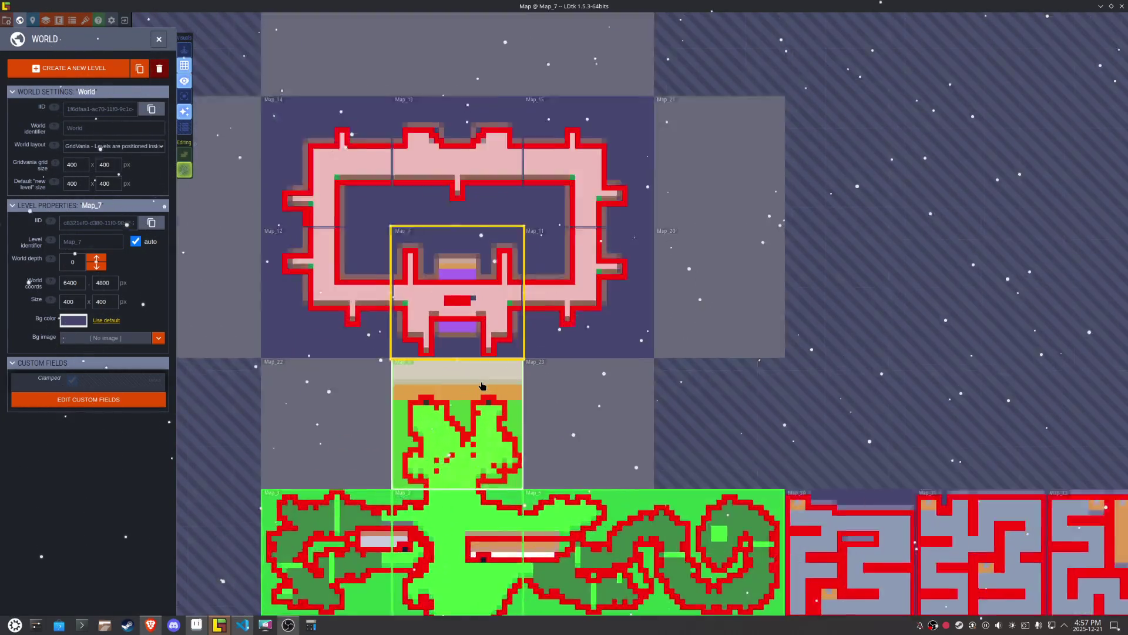
Step: Switch to TilesetInterior.aseprite in Aseprite, zoom over the staircase tiles, and save the file
click(238, 625)
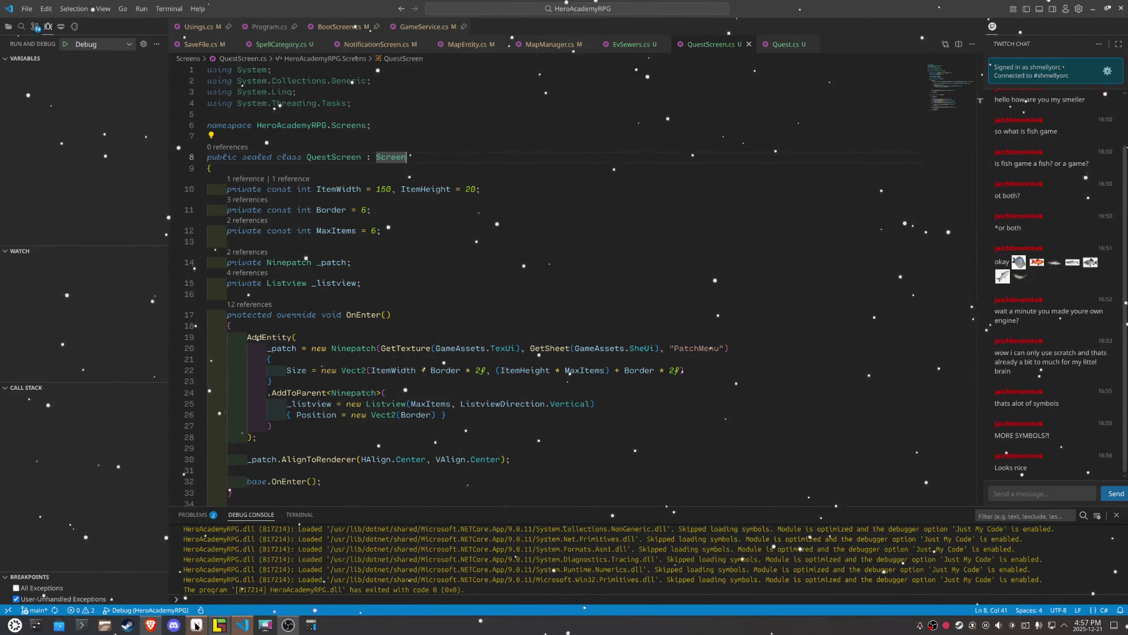
click(197, 625)
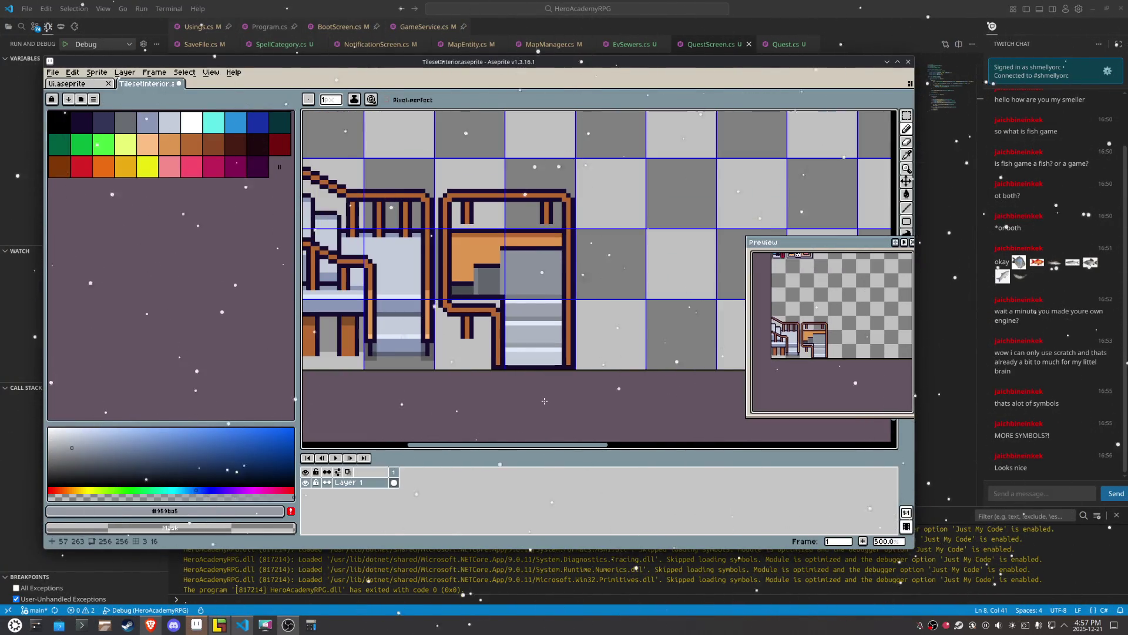
scroll(545, 400, down, 1)
scroll(545, 401, down, 1)
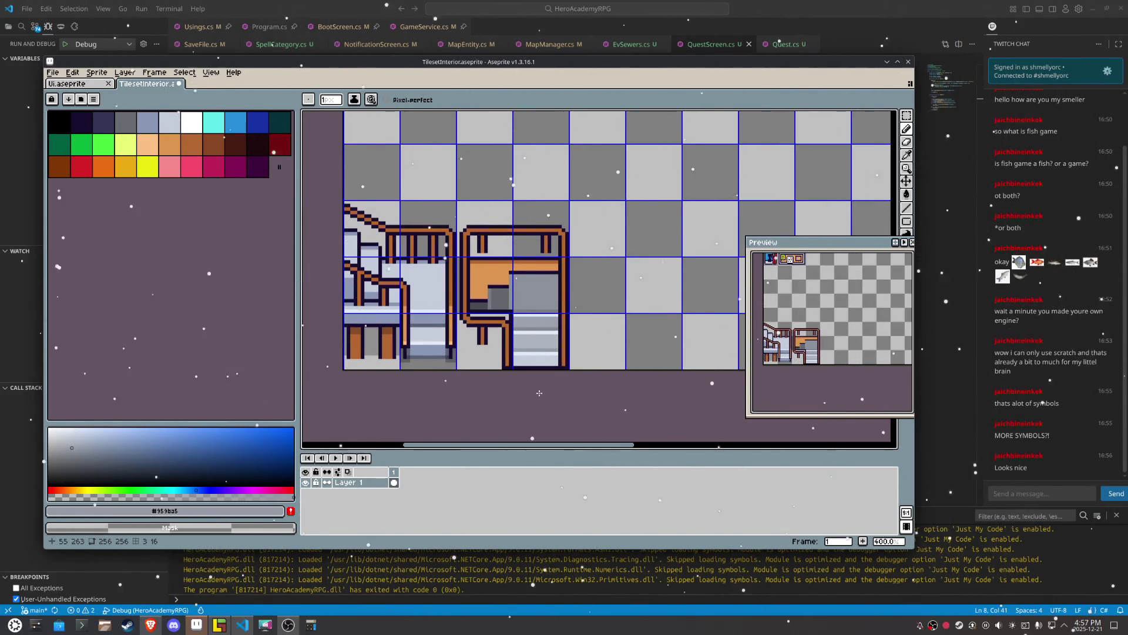
key(ctrl+s)
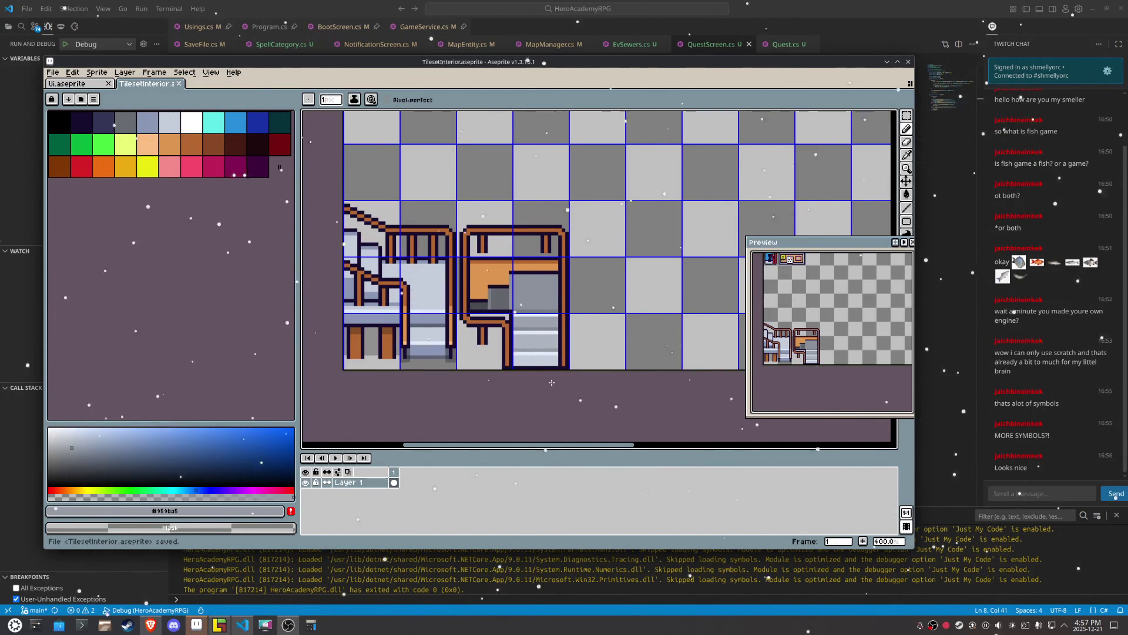
scroll(552, 383, up, 2)
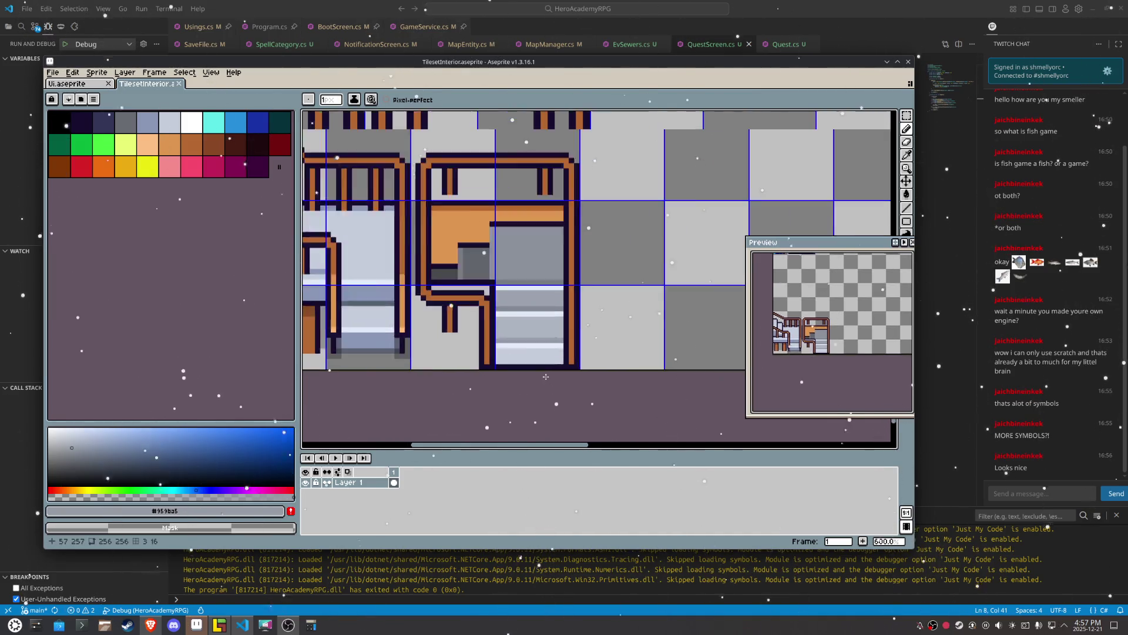
scroll(550, 364, up, 1)
scroll(548, 335, down, 3)
scroll(549, 336, up, 1)
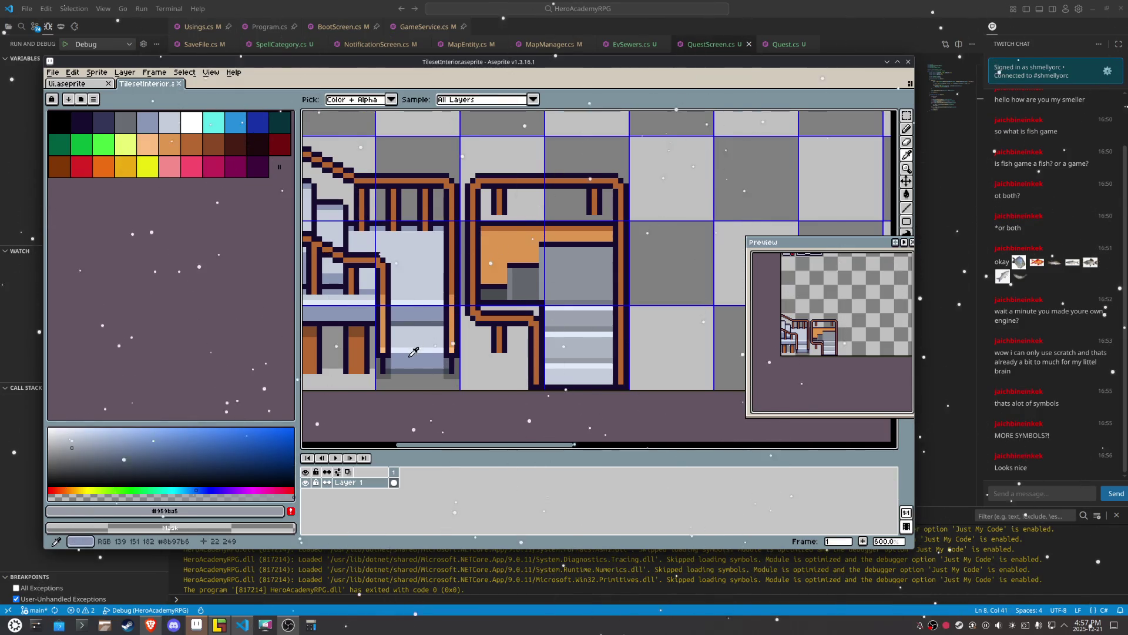
Step: Sample the stair shades and try a light highlight line on a step, then undo it
alt+click(561, 370)
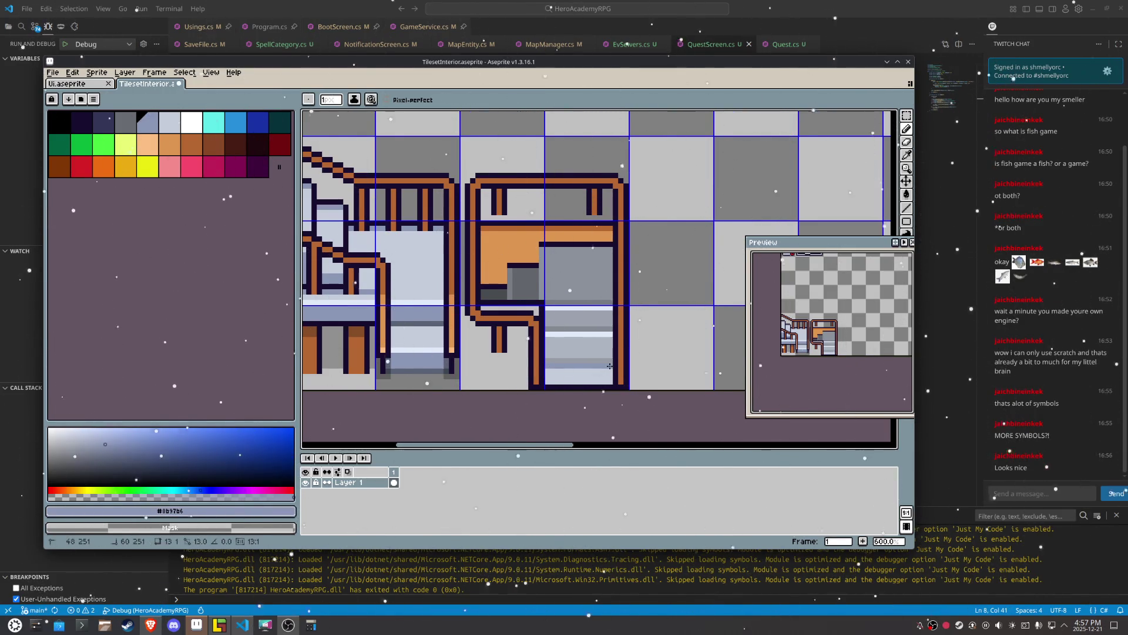
key(alt)
alt+click(565, 375)
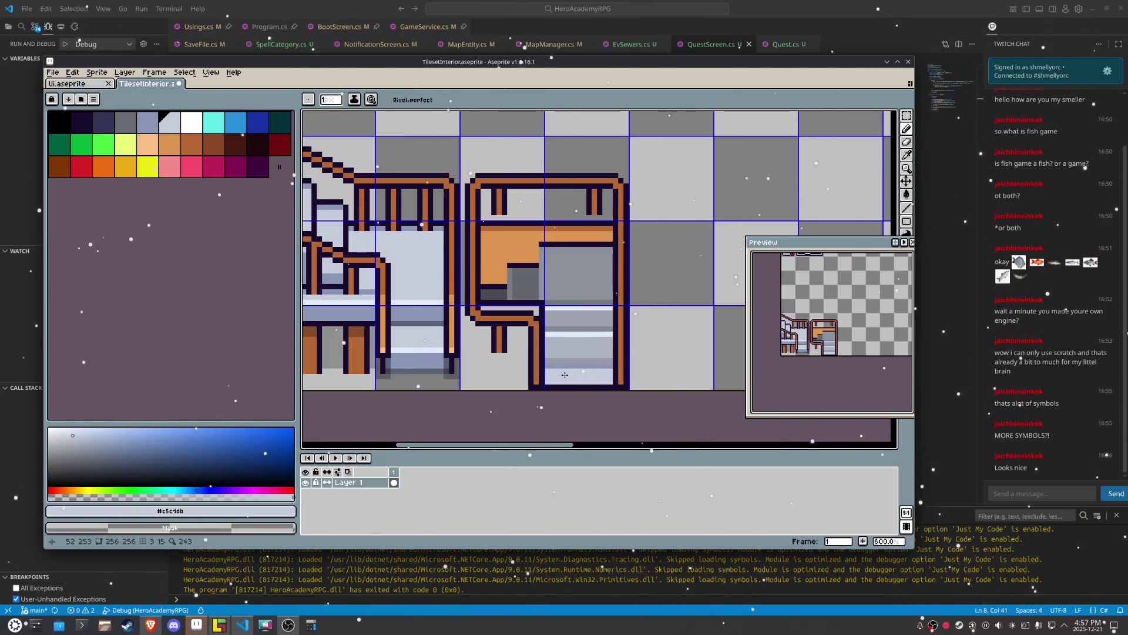
scroll(564, 375, up, 1)
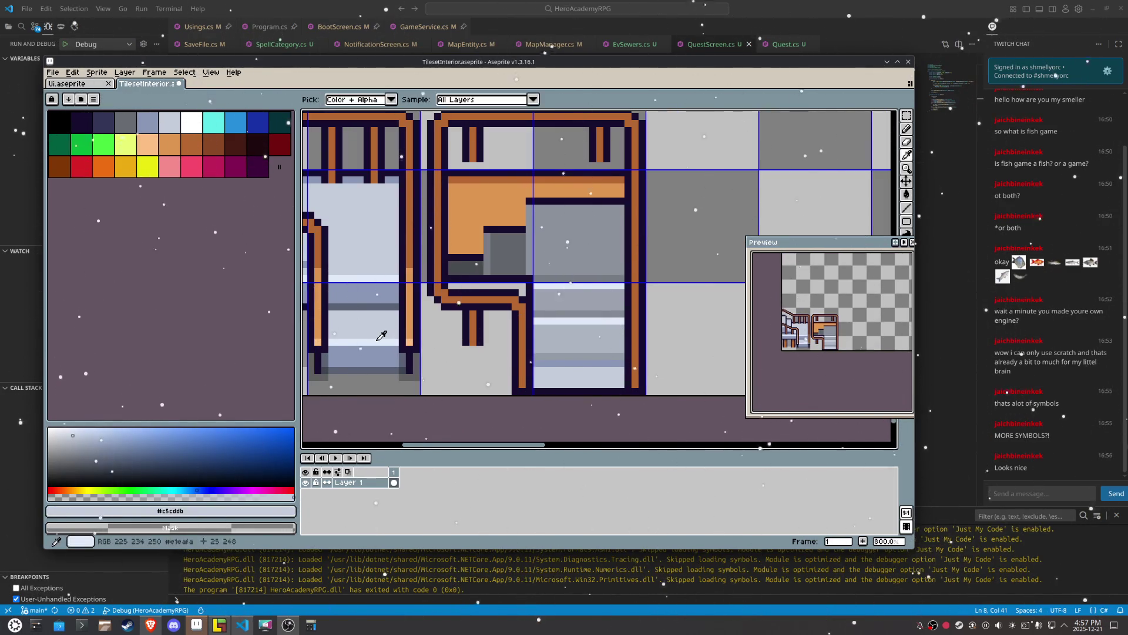
alt+click(496, 351)
mouse_move(535, 361)
mouse_down()
mouse_move(607, 364)
mouse_move(560, 361)
mouse_up()
key(ctrl+z)
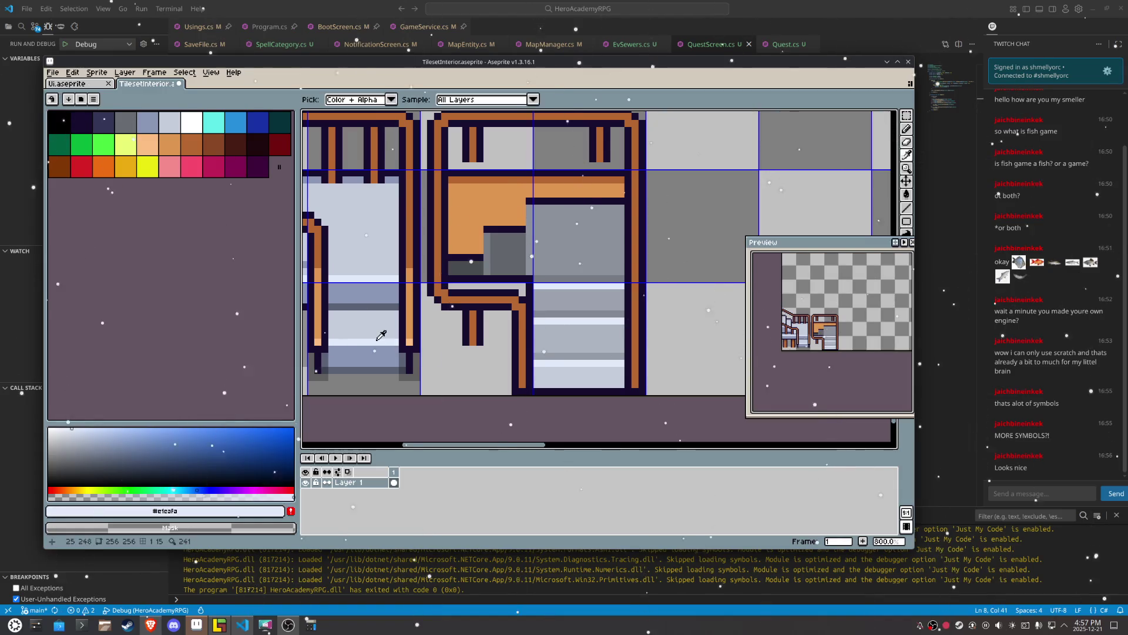
Step: Fill a stair strip with the light colour and repaint the step rows in blue-grey and light shades
alt+click(538, 355)
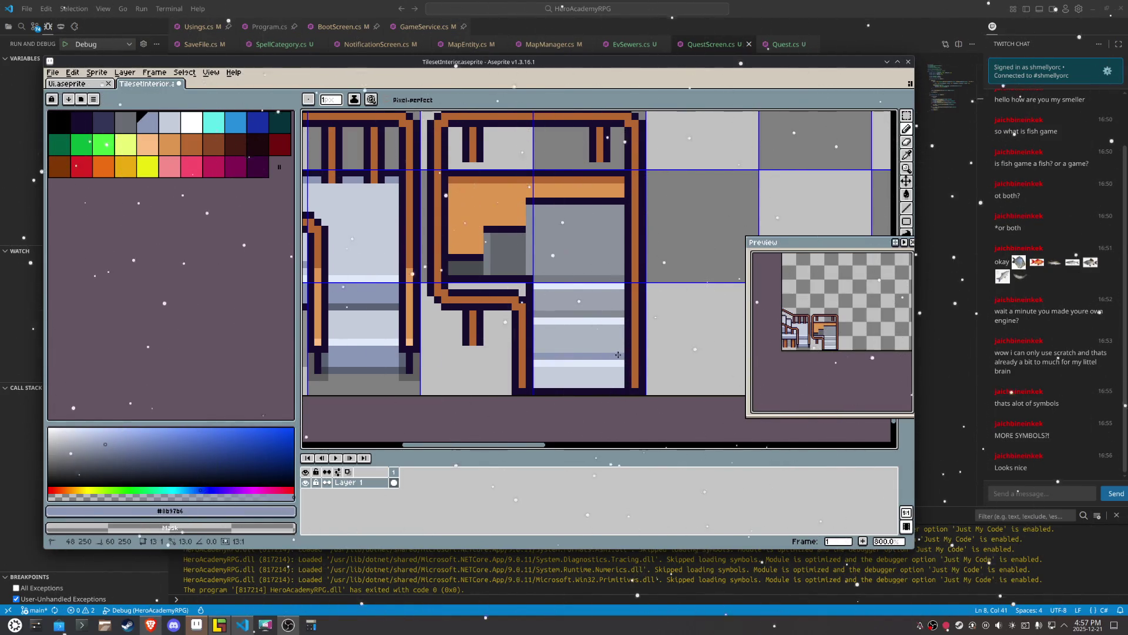
alt+click(588, 303)
key(g)
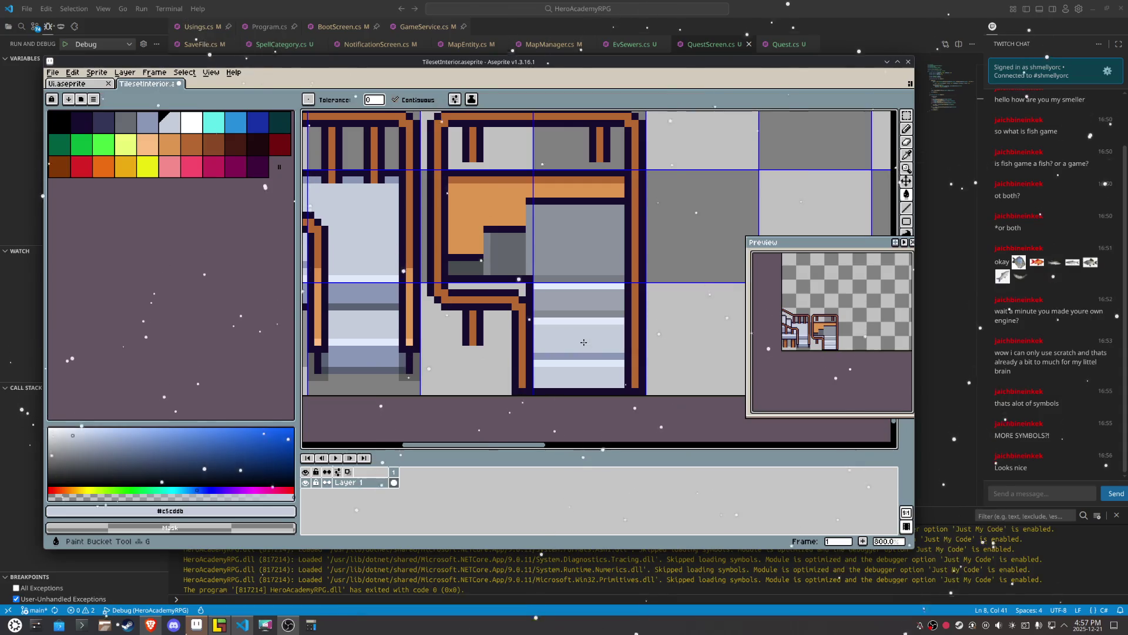
click(584, 342)
alt+click(556, 361)
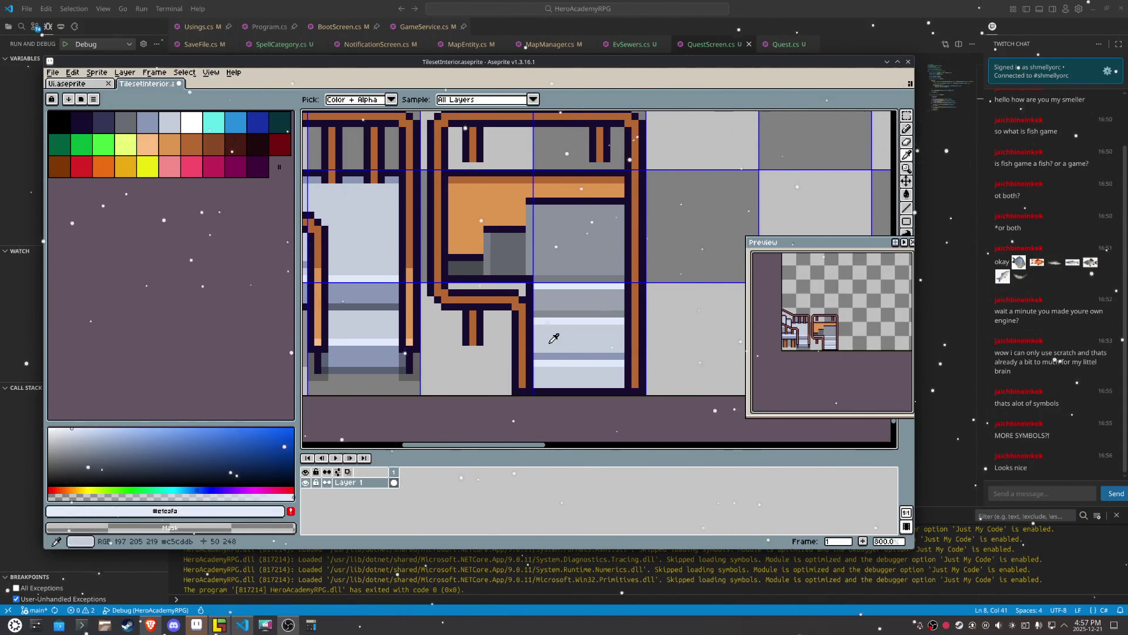
alt+click(551, 352)
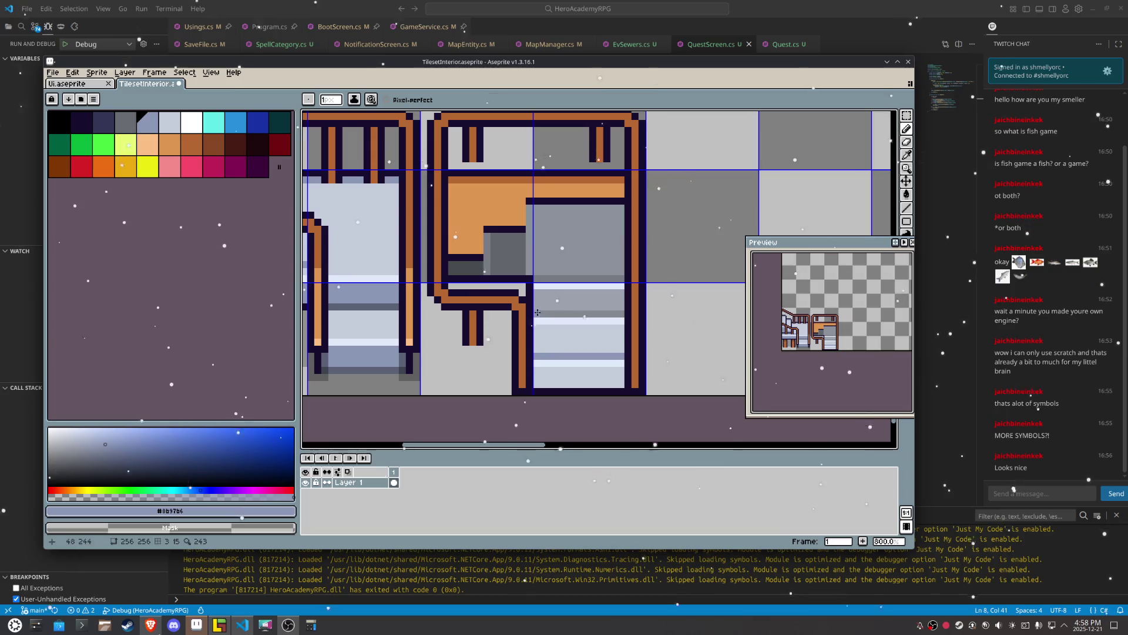
drag(537, 312, 598, 311)
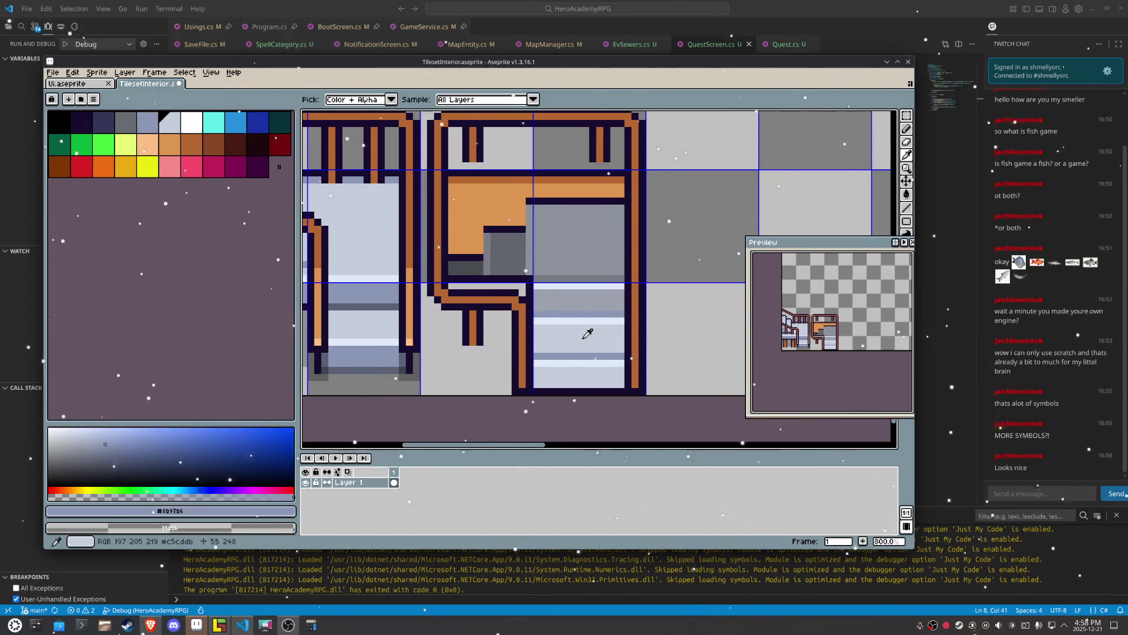
alt+click(584, 305)
drag(537, 306, 622, 305)
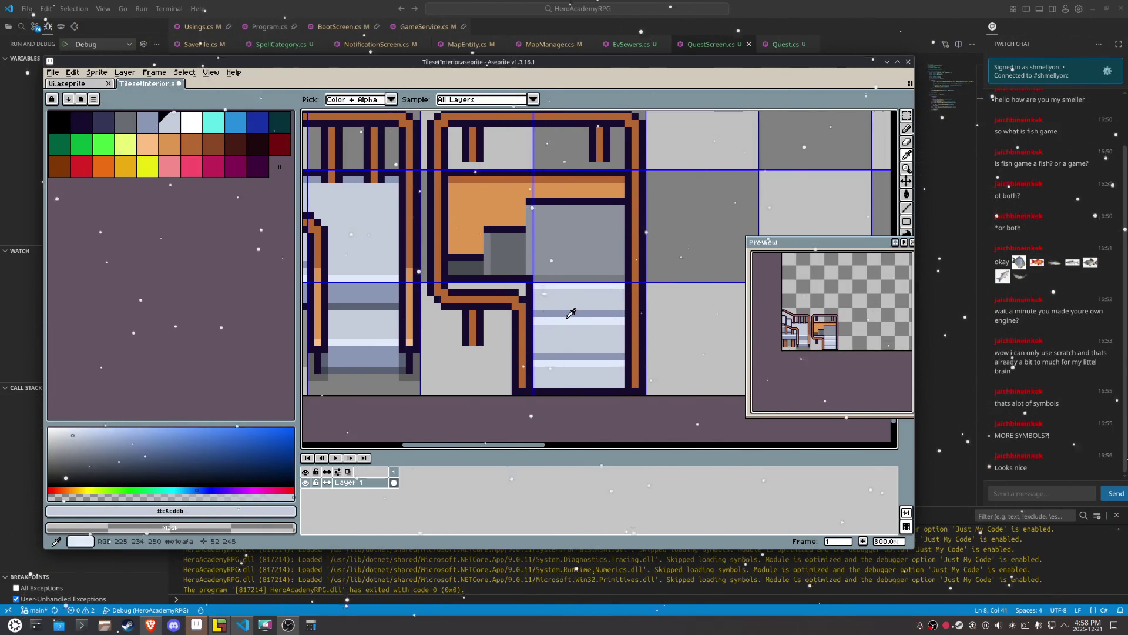
Step: Repaint another stair strip in blue-grey, then undo the last three stair strokes
alt+click(556, 280)
drag(541, 277, 622, 278)
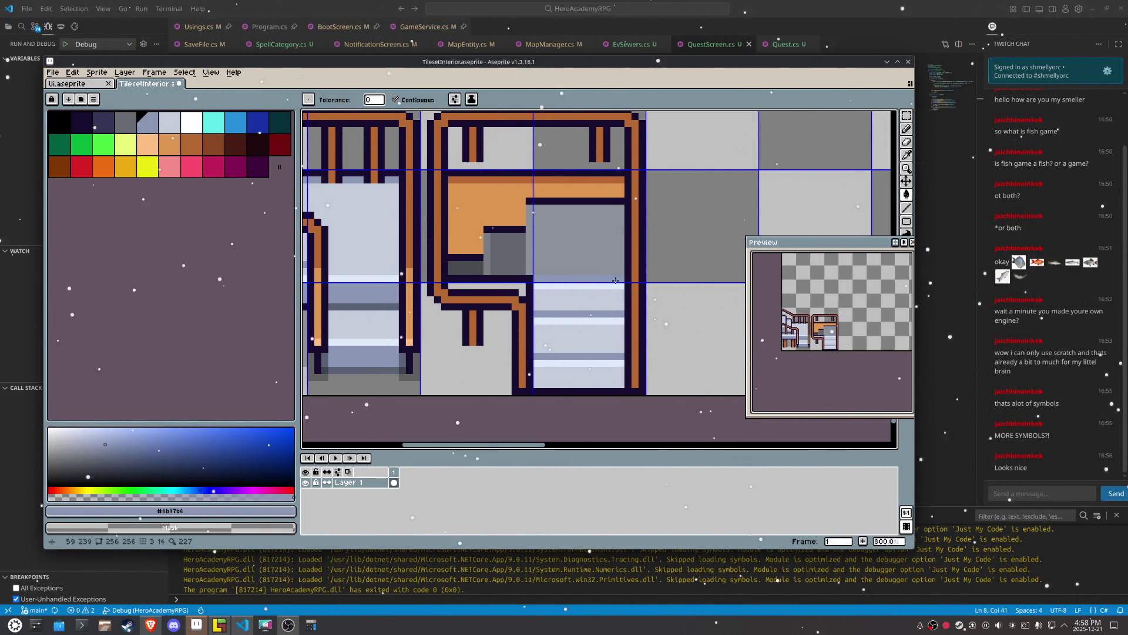
alt+click(592, 302)
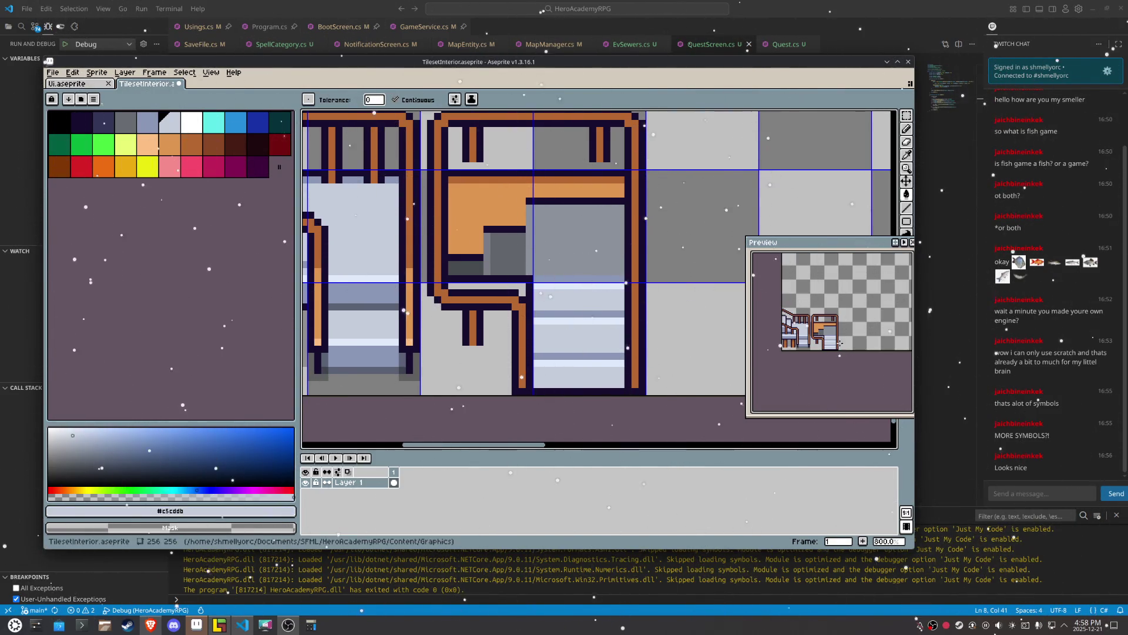
key(ctrl+z)
key(ctrl+z)
key(ctrl+z)
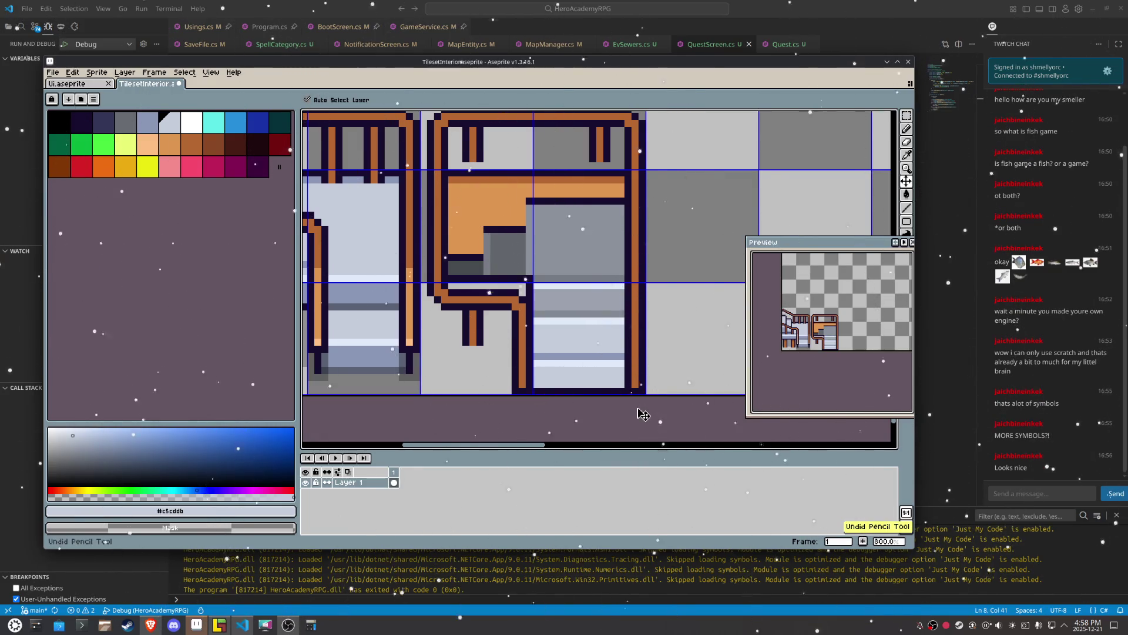
key(ctrl+z)
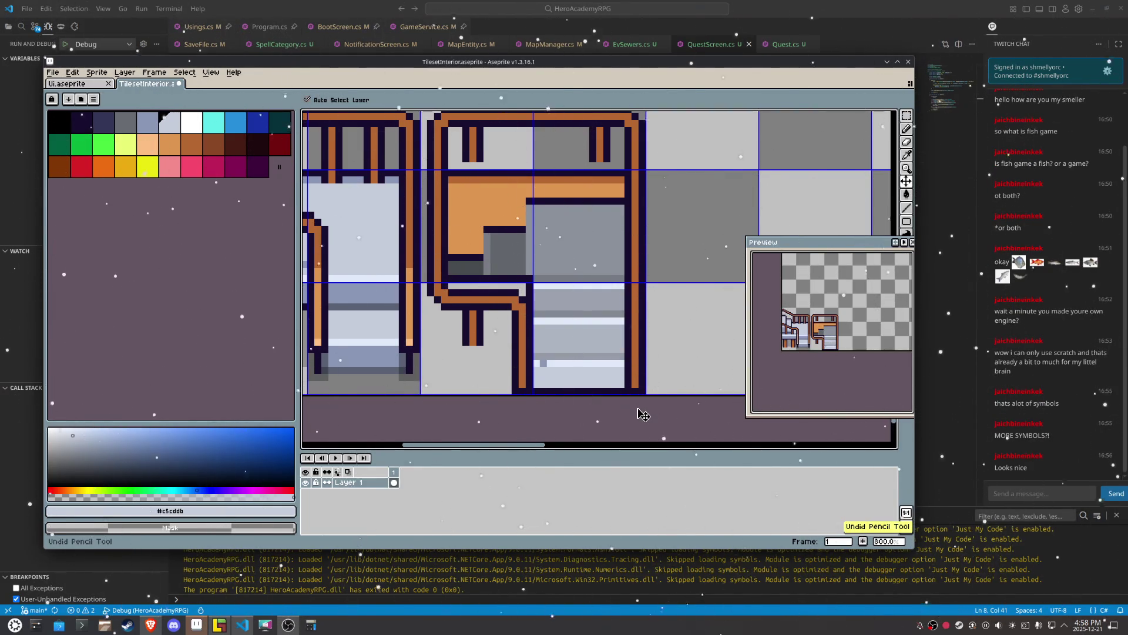
key(ctrl+z)
key(ctrl+z)
key(ctrl+z)
key(w)
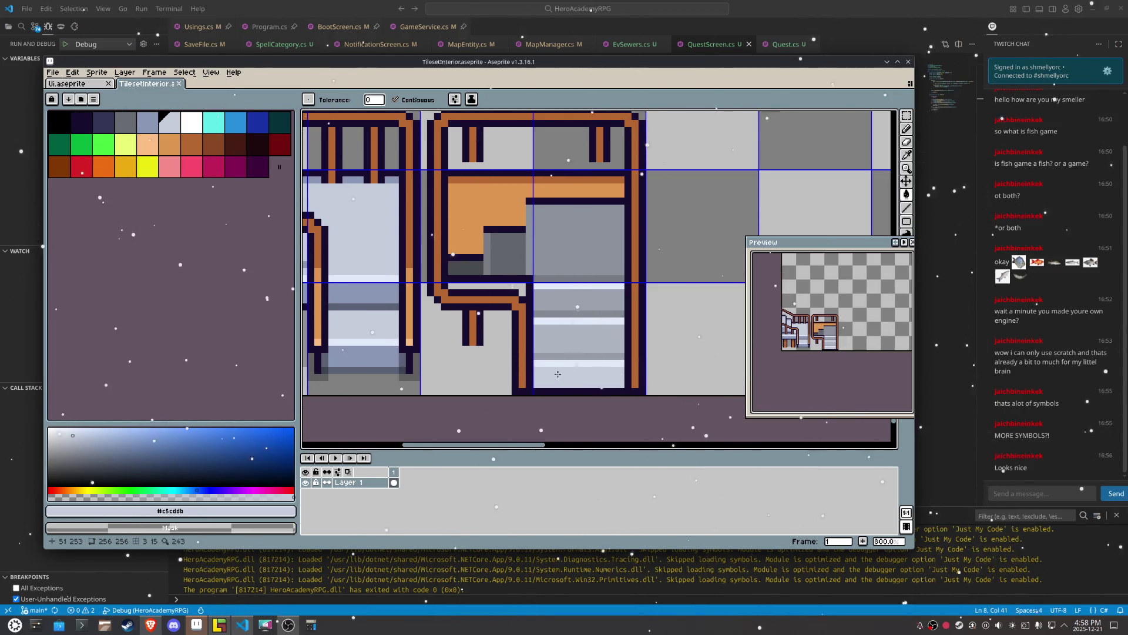
Step: Re-export the tileset with File > Export > Repeat Last Export and return to LDtk
right_click(448, 274)
scroll(380, 241, down, 1)
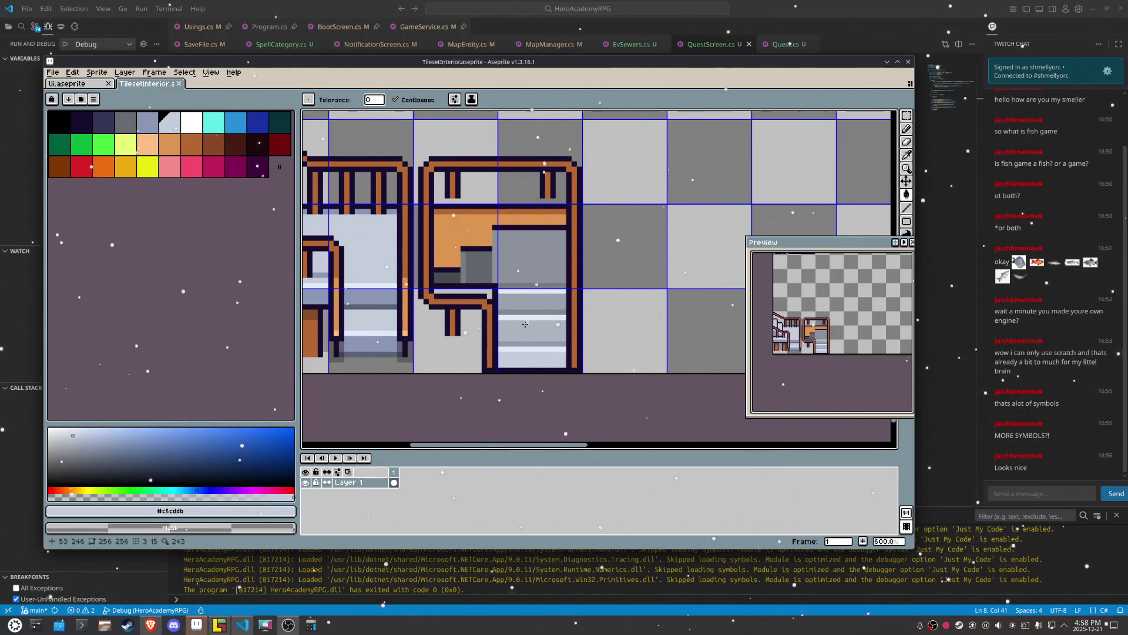
scroll(504, 365, left, 3)
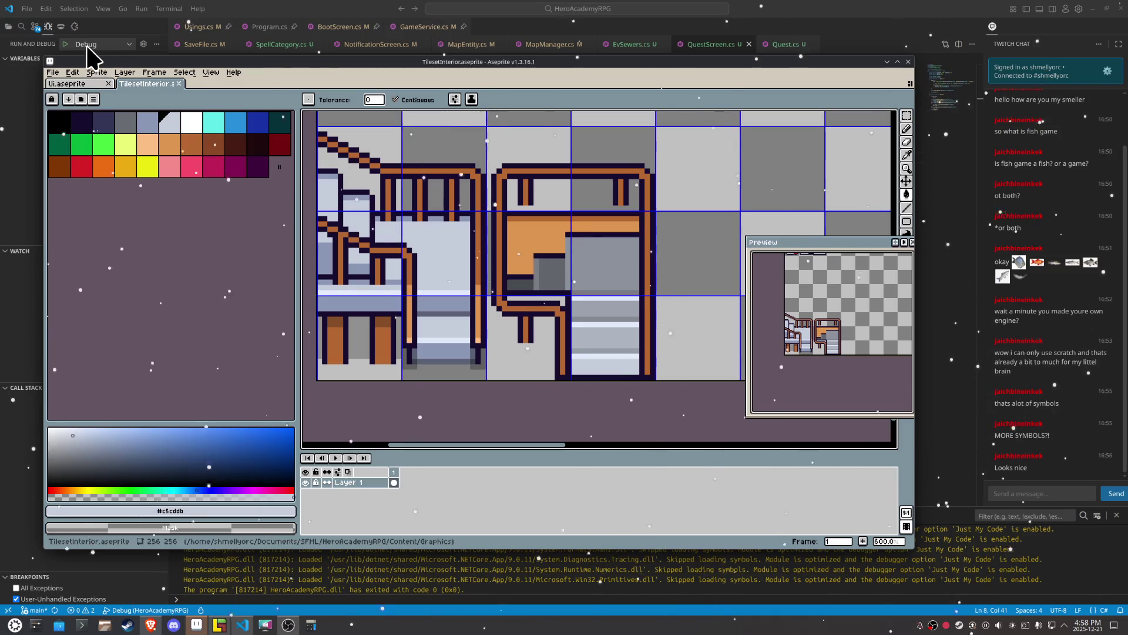
click(52, 72)
mouse_move(88, 159)
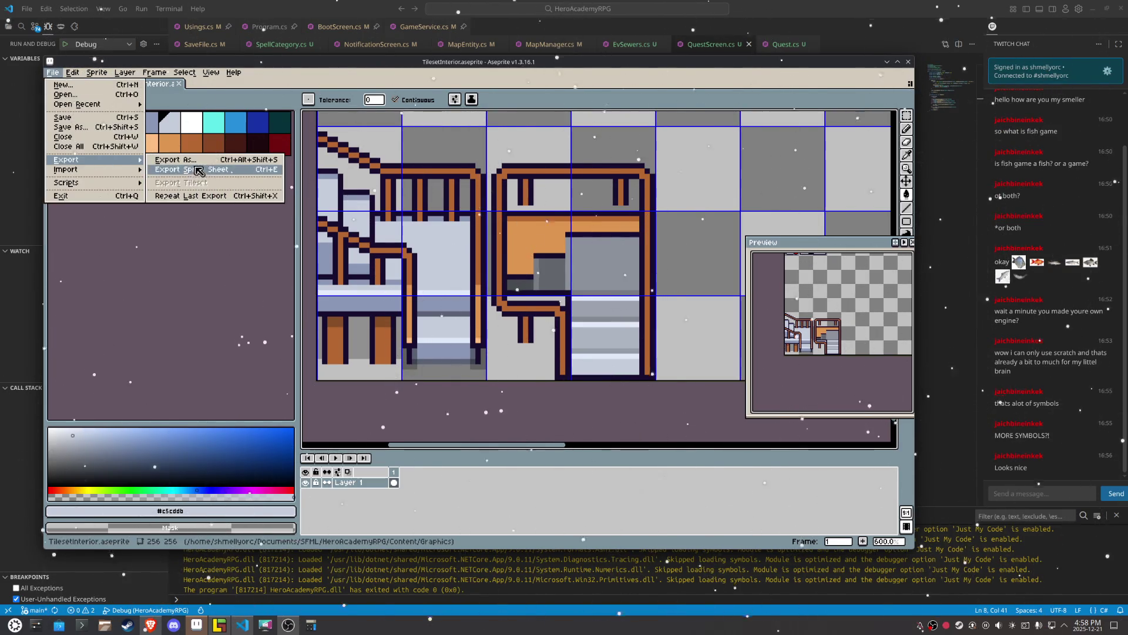
click(215, 200)
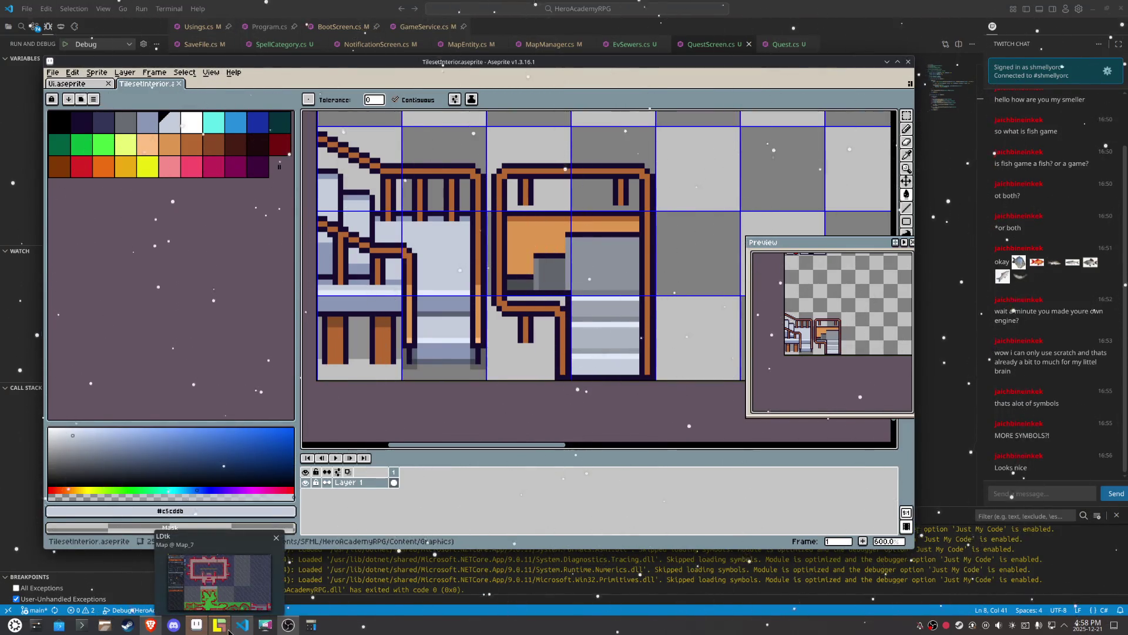
click(229, 629)
Step: Open Map_24 and nudge an entity up and left within it
scroll(501, 275, down, 2)
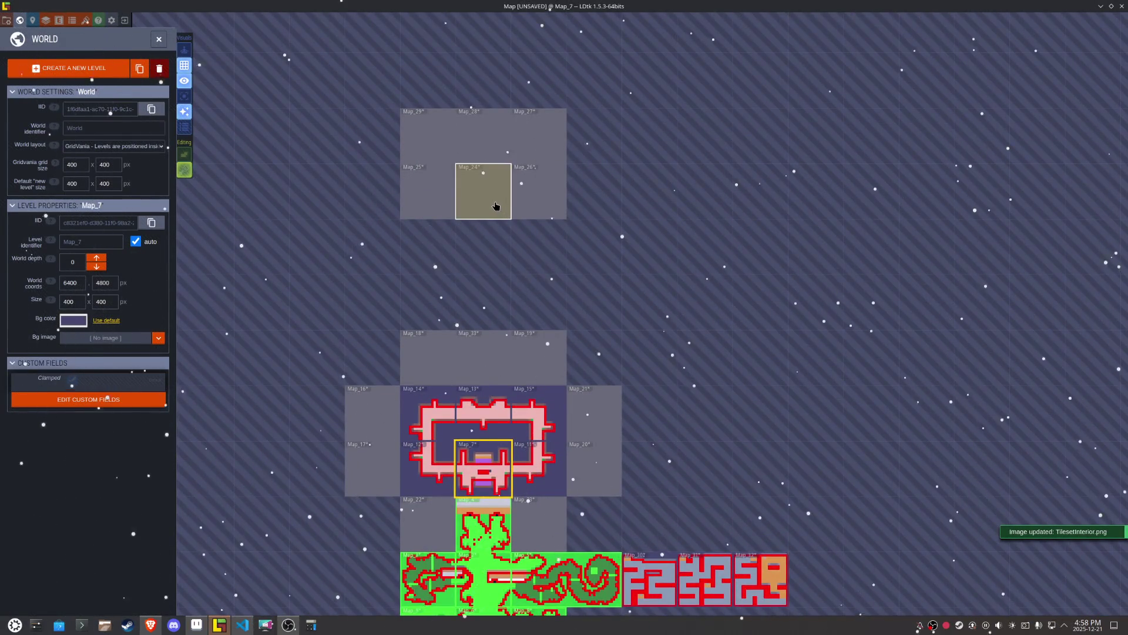
double_click(477, 209)
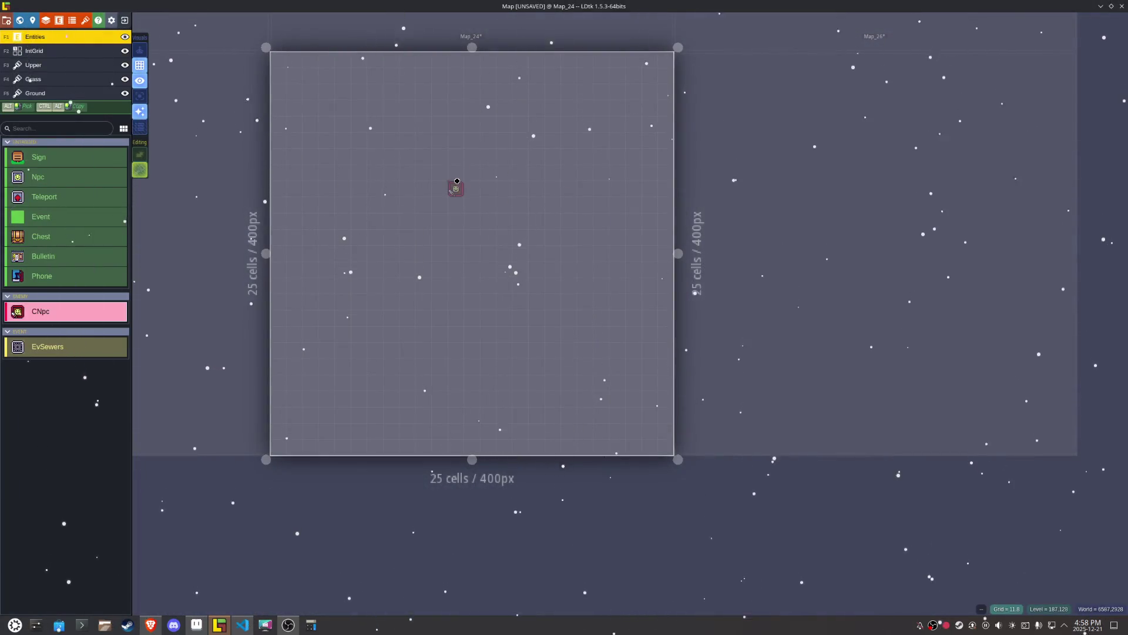
drag(457, 181, 440, 180)
scroll(439, 179, down, 5)
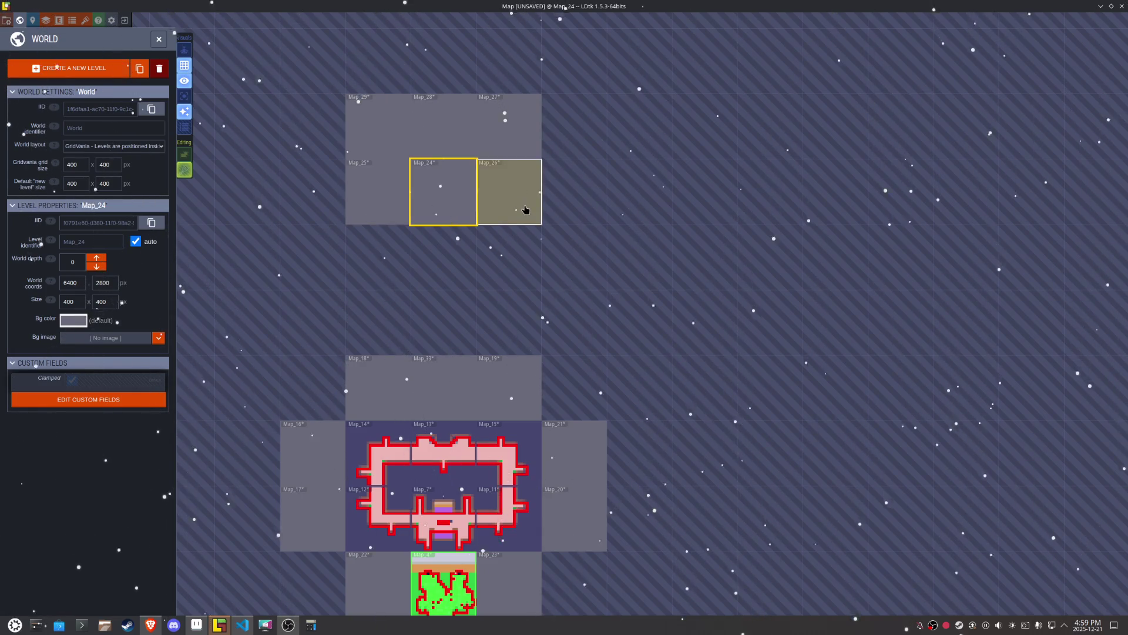
Step: Shift the upper levels Map_24 to Map_29 down one row in the world layout
drag(526, 210, 516, 259)
drag(442, 191, 433, 254)
drag(377, 191, 364, 253)
drag(376, 123, 377, 184)
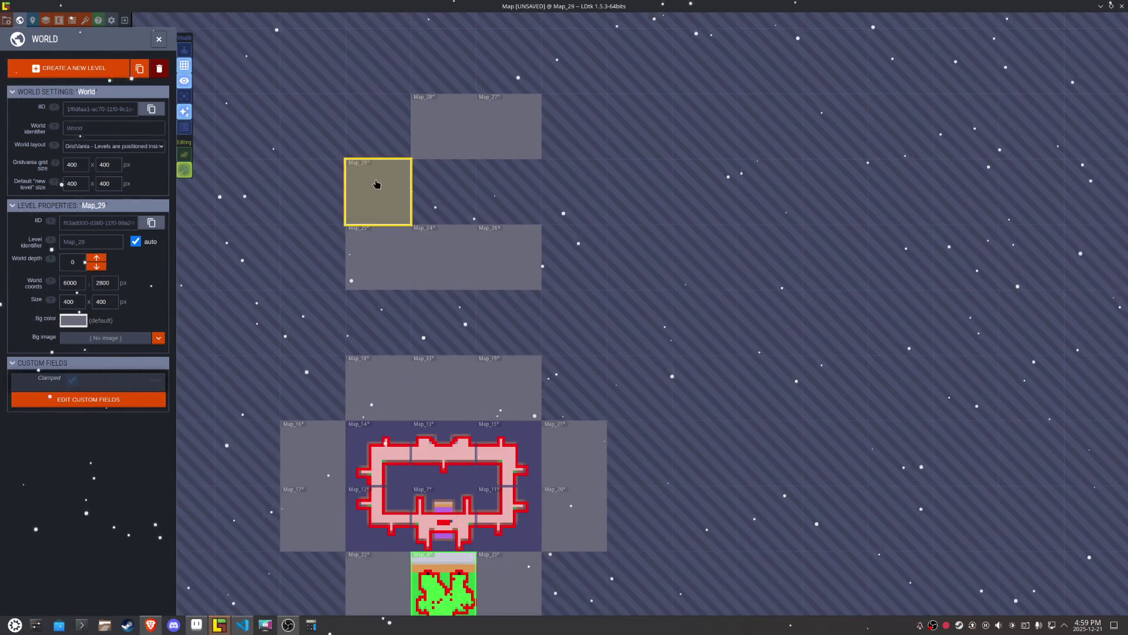
drag(442, 126, 442, 191)
drag(508, 126, 508, 191)
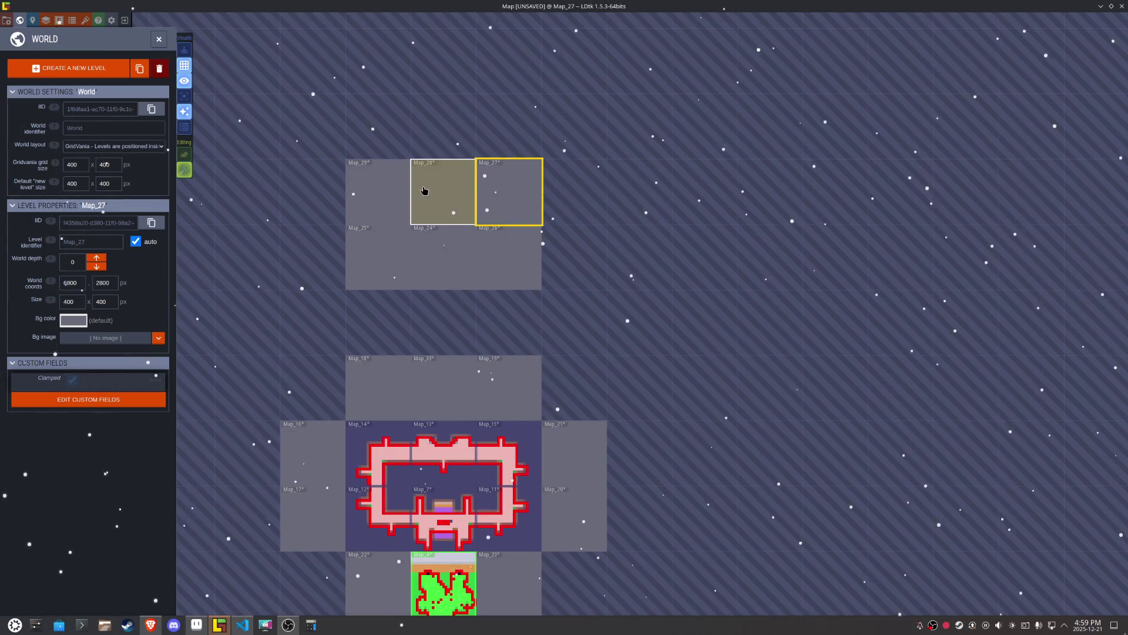
Step: Delete Map_29 and drop Map_14 into its freed slot at 6400, 2800
mouse_move(459, 446)
mouse_down()
mouse_move(459, 381)
mouse_move(468, 457)
mouse_move(708, 205)
mouse_up()
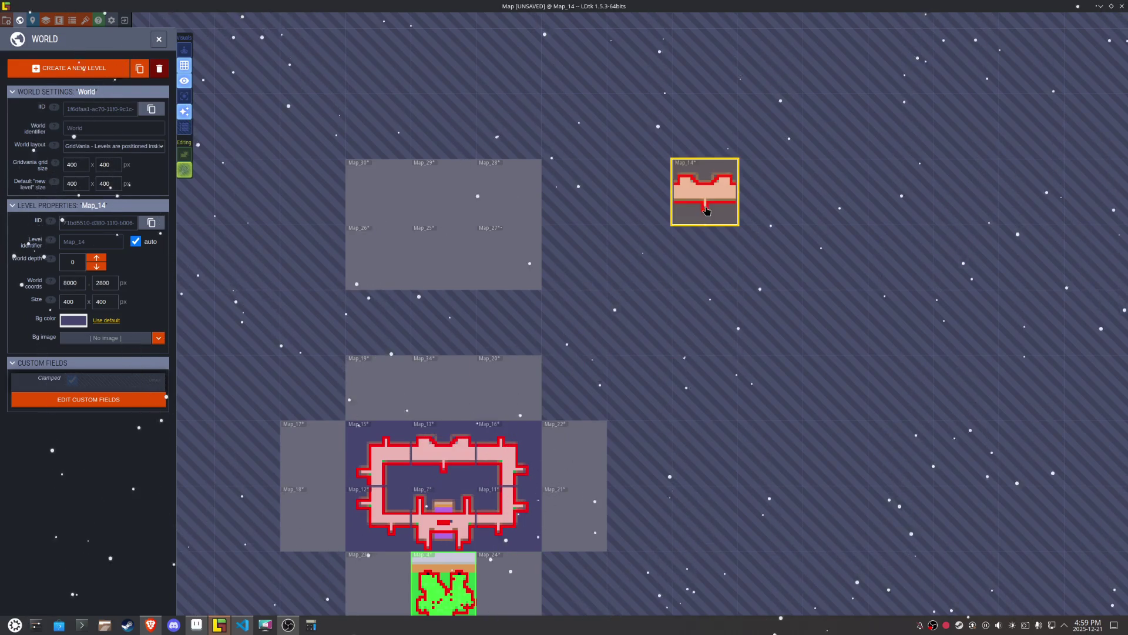
right_click(439, 184)
click(459, 222)
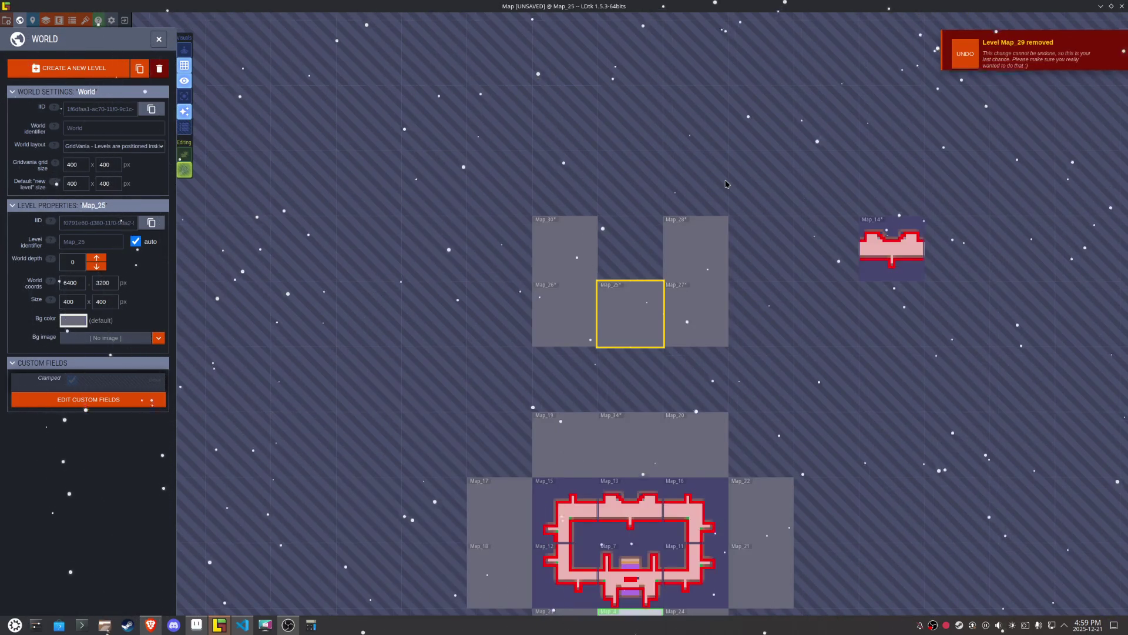
drag(905, 259, 646, 264)
Step: Open Map_14 and move its entity onto the checkered floor
double_click(646, 263)
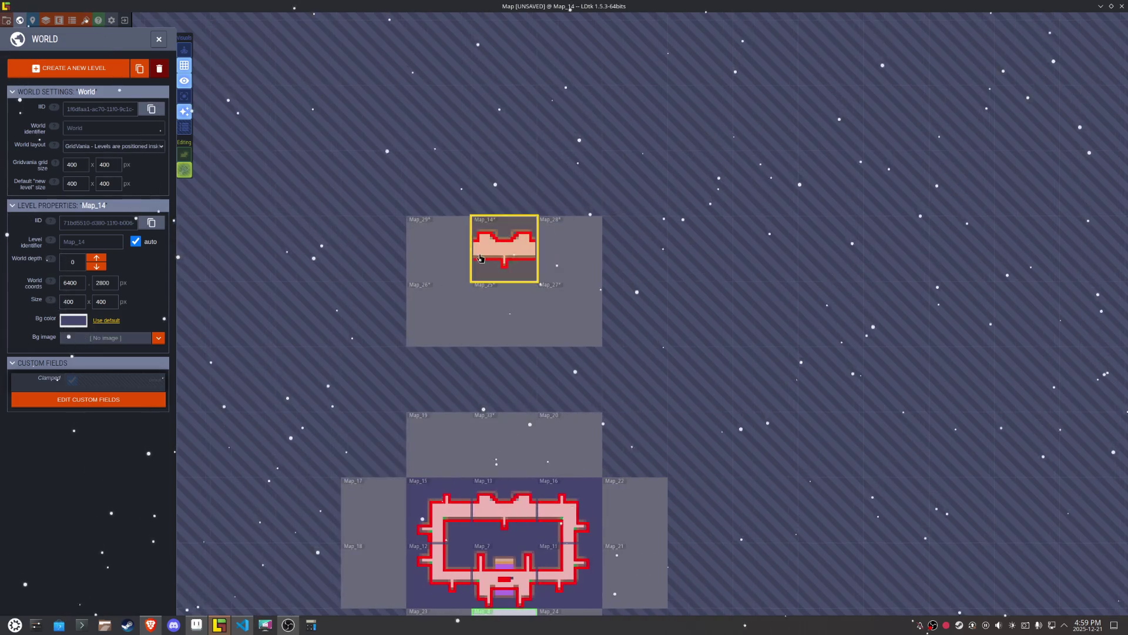
scroll(532, 231, up, 2)
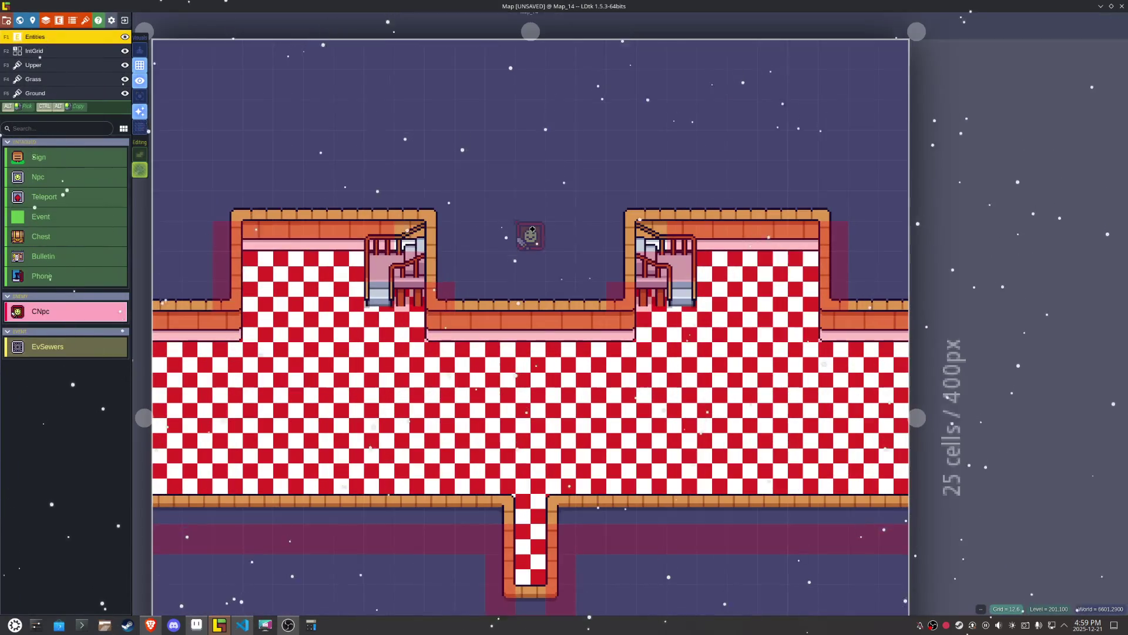
mouse_move(530, 236)
mouse_down()
mouse_move(650, 386)
mouse_move(611, 407)
mouse_up()
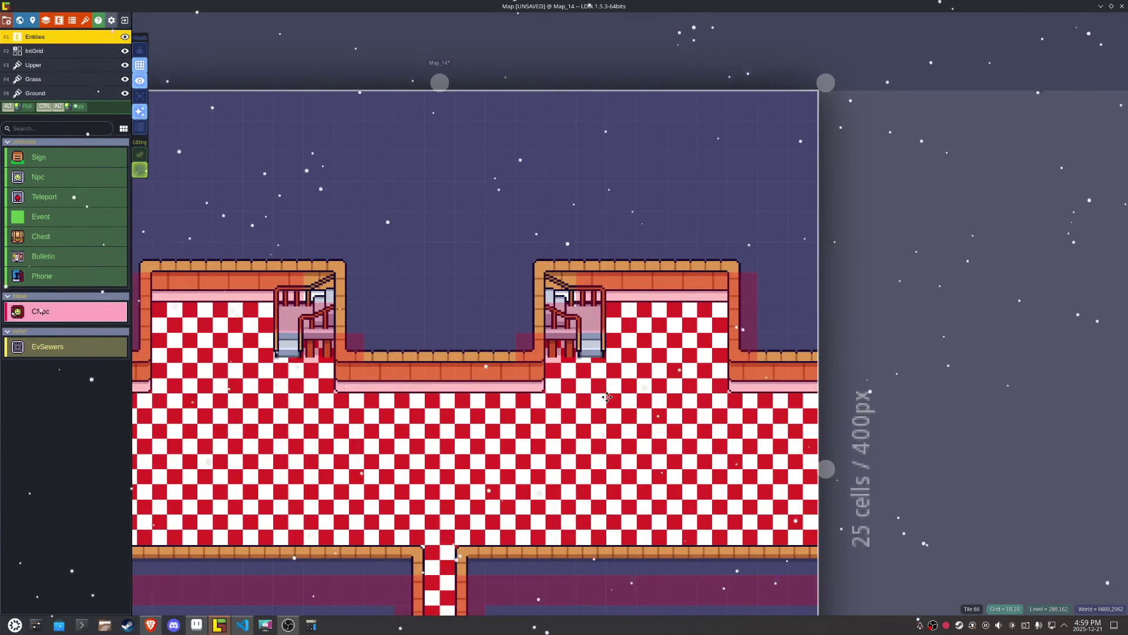
Step: Flood-fill the Ground layer floor with blue-and-white checkered tiles
click(44, 95)
mouse_move(123, 344)
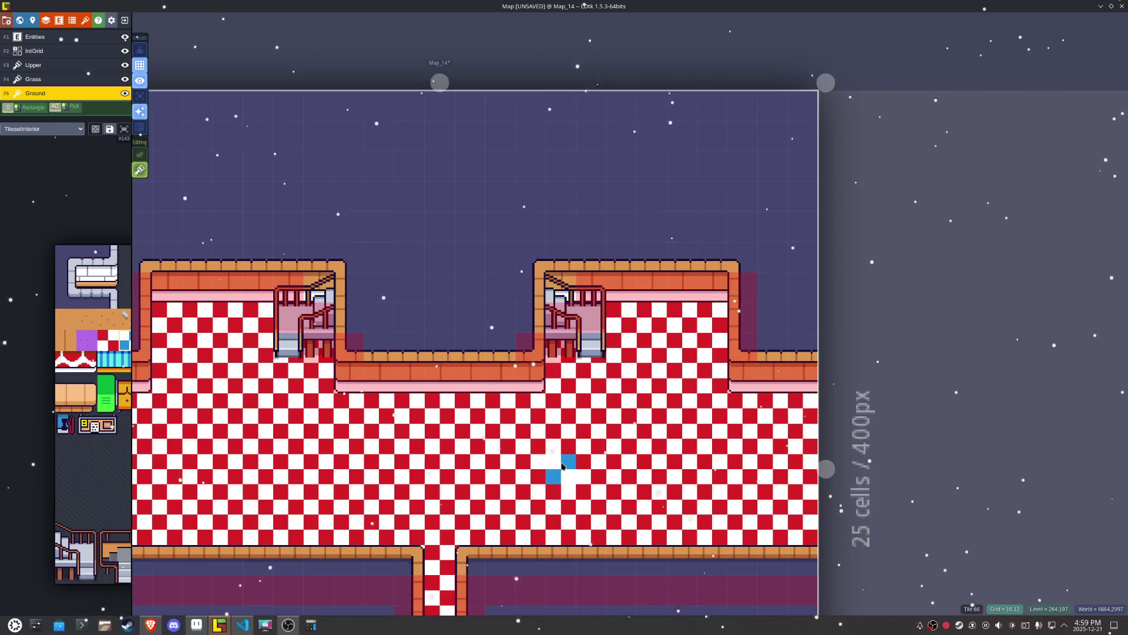
alt+shift+click(561, 466)
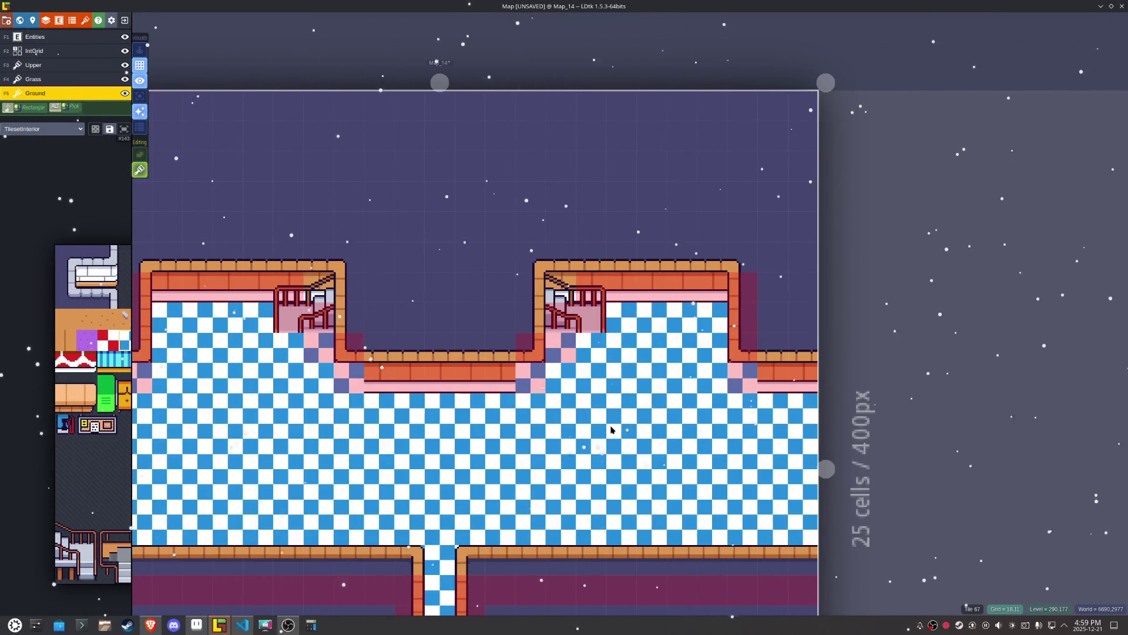
Step: Erase the right staircase's collision cells and its stair tiles
key(F2)
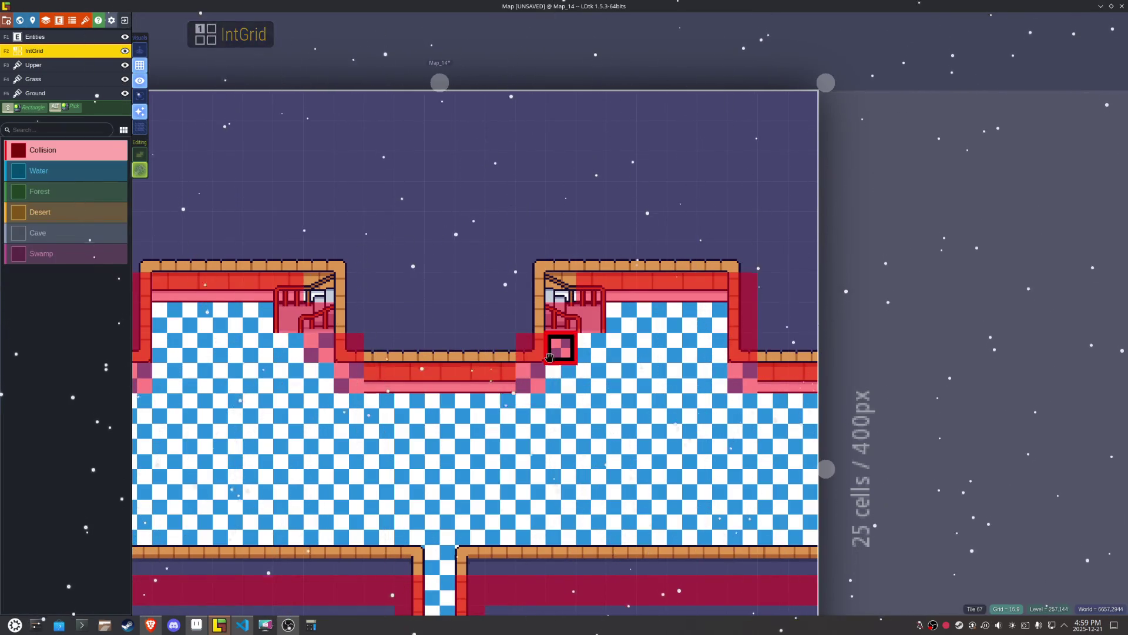
mouse_move(537, 367)
mouse_down()
mouse_move(587, 312)
mouse_move(591, 285)
mouse_up()
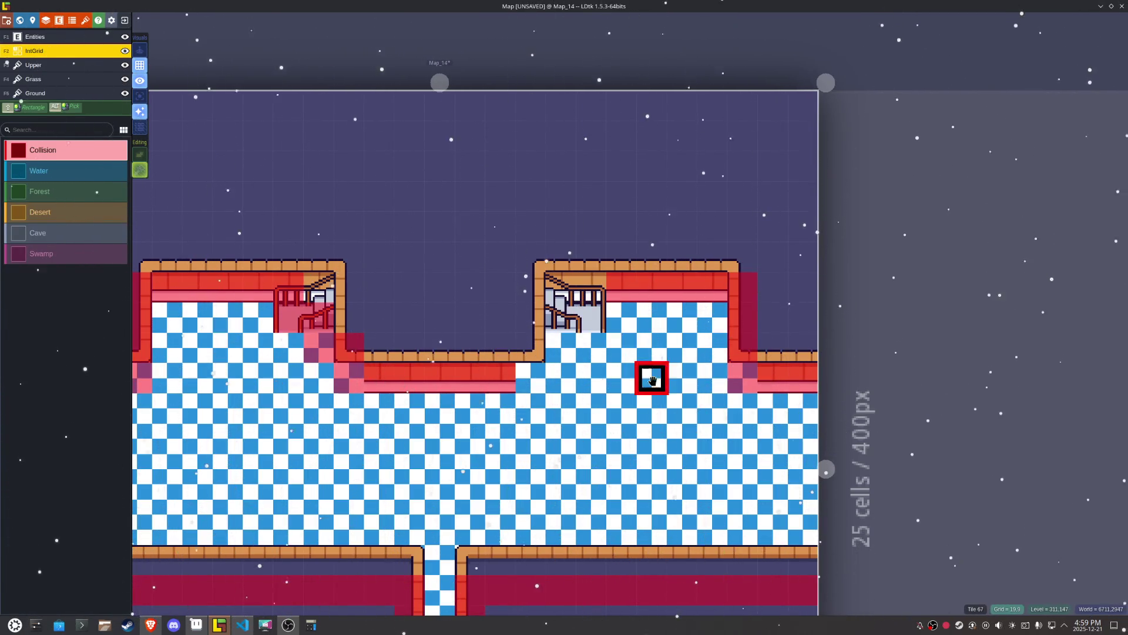
key(F5)
right_click(591, 318)
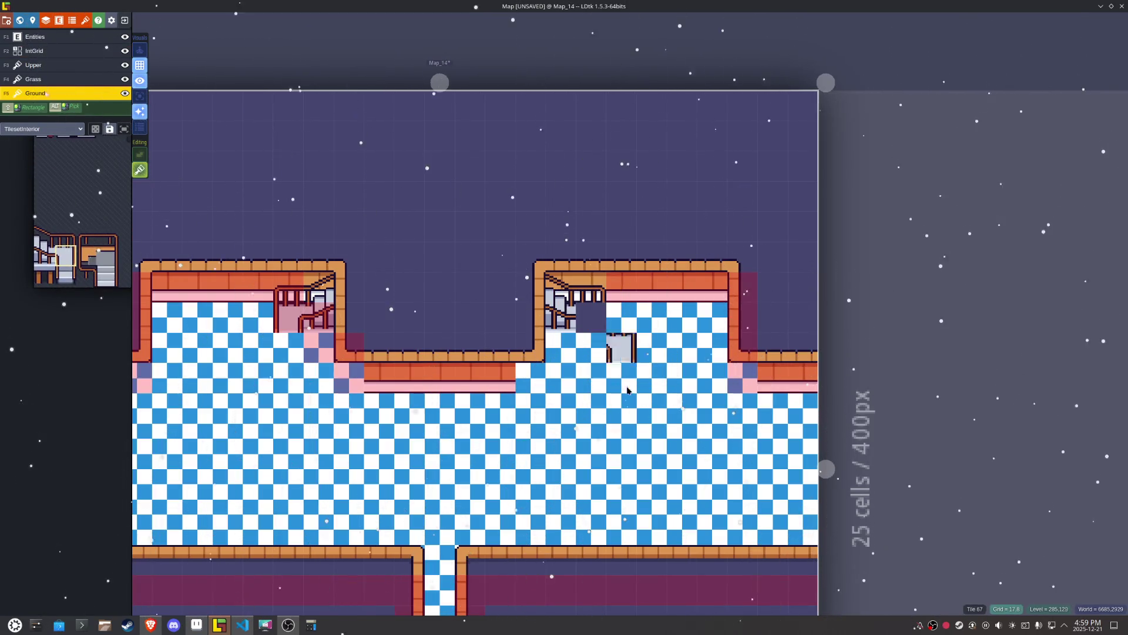
right_click(609, 311)
right_click(590, 287)
right_click(560, 287)
right_click(560, 318)
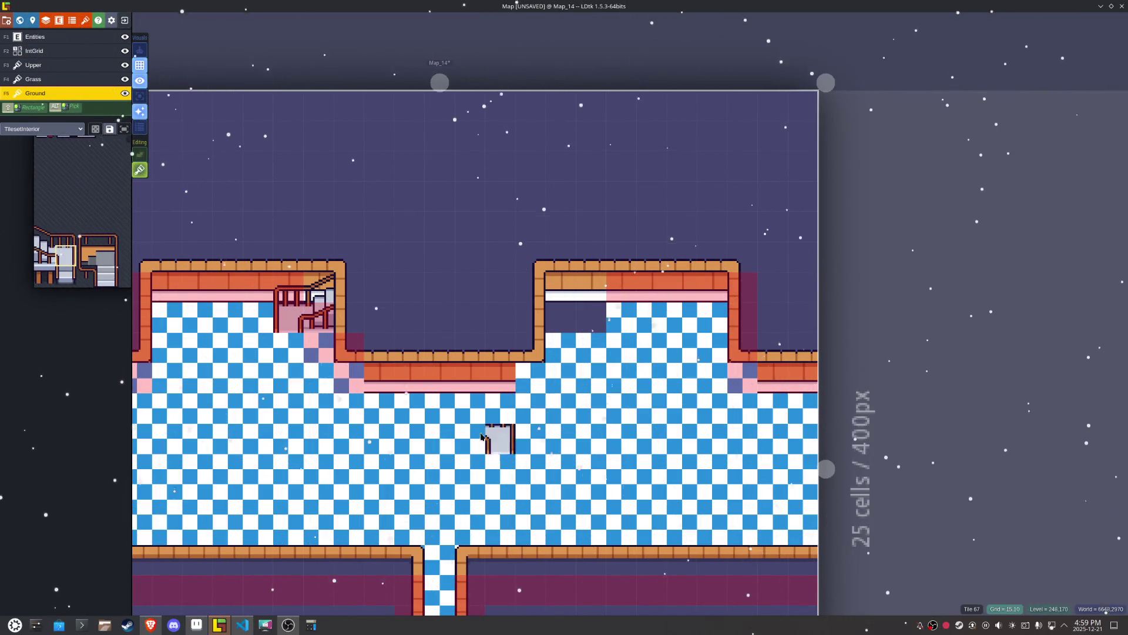
Step: Erase the left staircase railing tiles and restore the adjacent wall tile
click(299, 320)
right_click(304, 320)
right_click(315, 294)
click(297, 289)
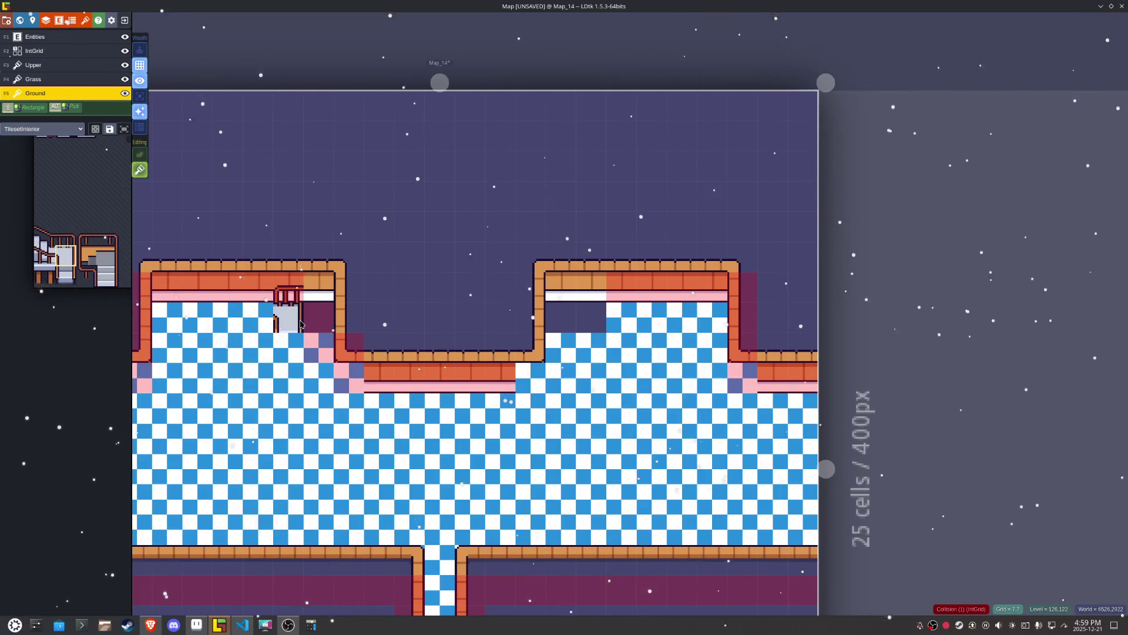
click(288, 288)
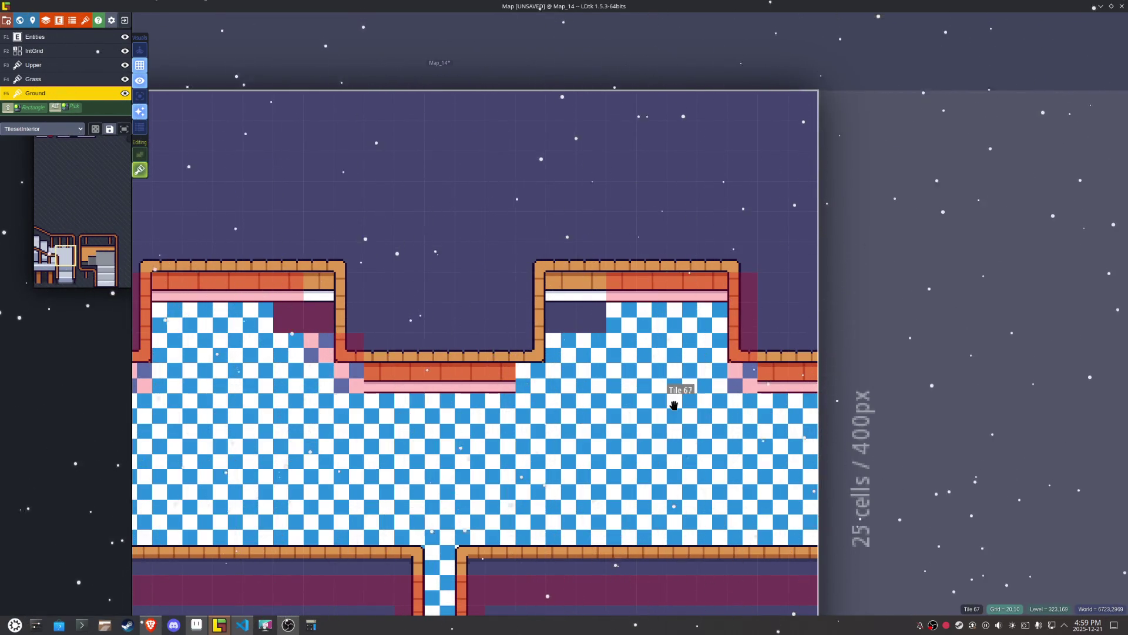
Step: Paint Tile 67 floor into the empty cells of both former staircases
alt+click(617, 360)
click(591, 317)
click(560, 317)
click(319, 316)
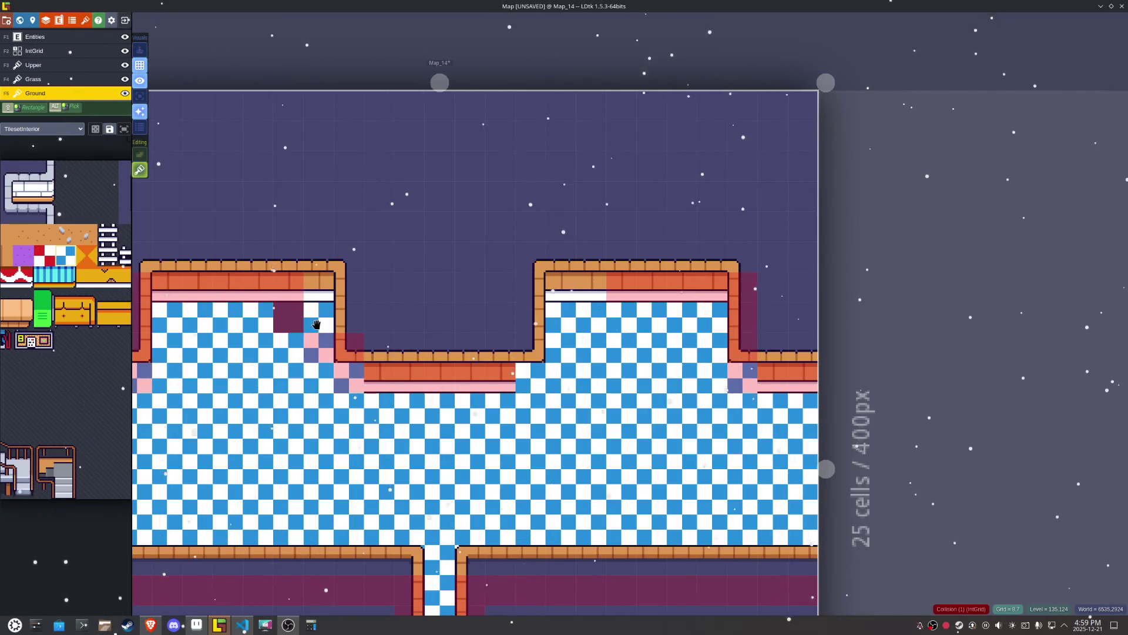
click(289, 317)
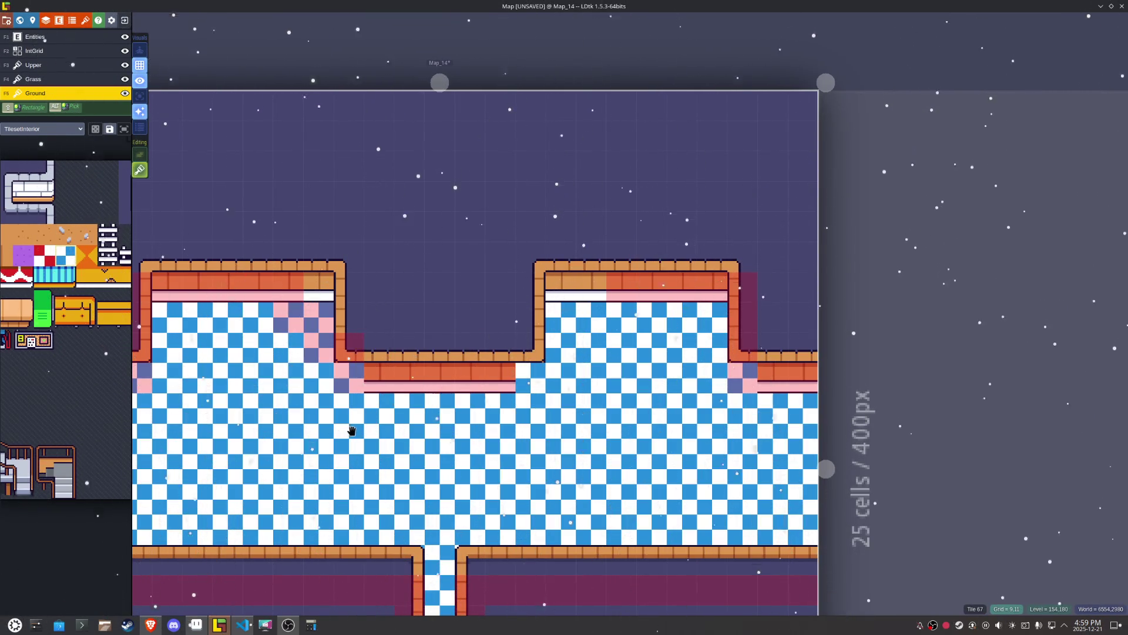
mouse_move(498, 431)
mouse_down()
mouse_move(463, 378)
mouse_move(600, 391)
mouse_move(477, 386)
mouse_up()
scroll(473, 387, down, 3)
scroll(460, 445, up, 2)
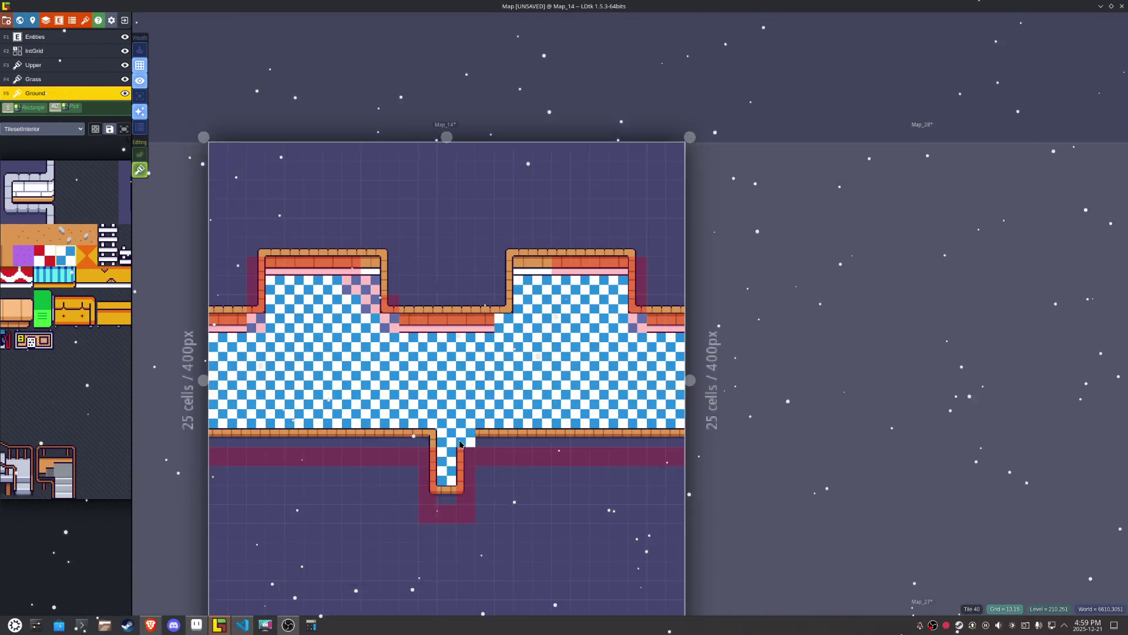
Step: Paint a row of collision cells across the corridor opening in the bottom wall
alt+click(460, 445)
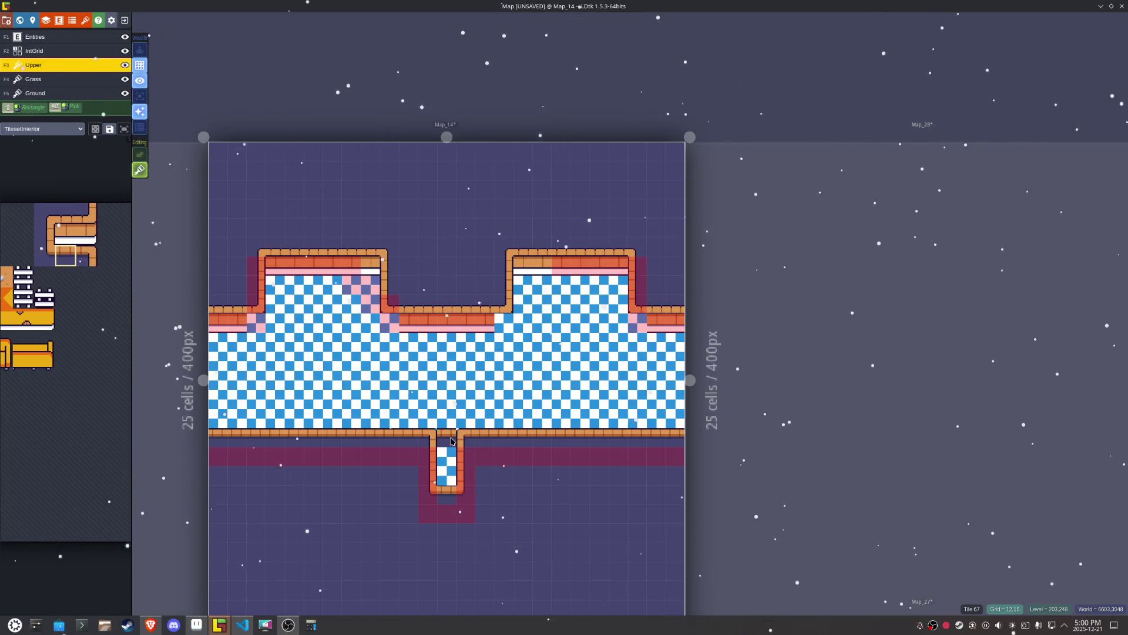
scroll(599, 491, down, 4)
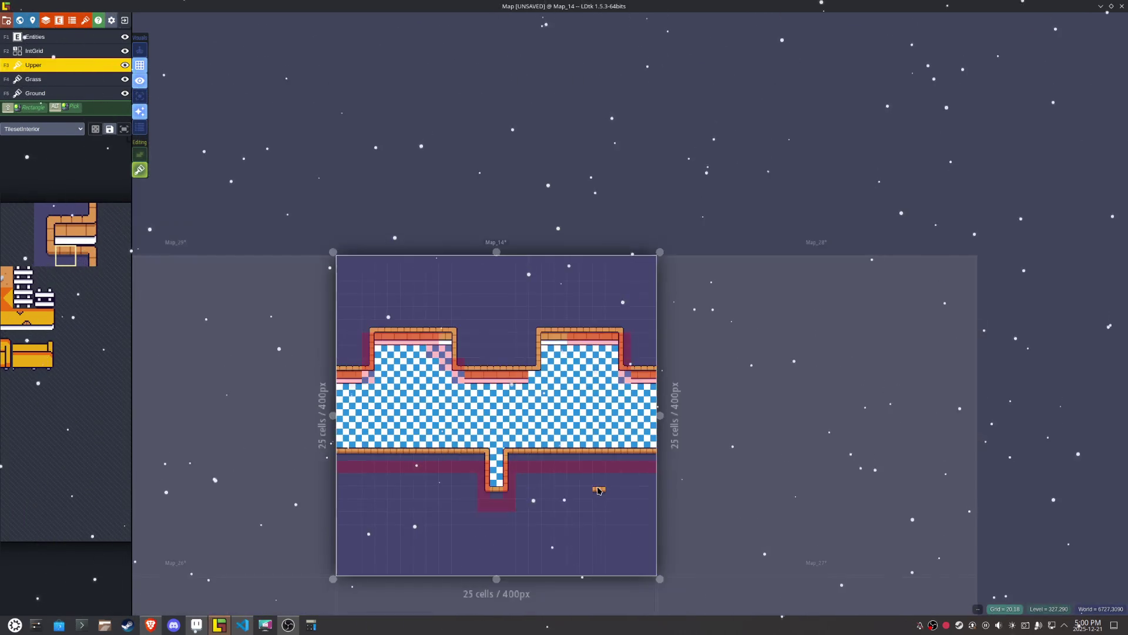
scroll(599, 491, down, 3)
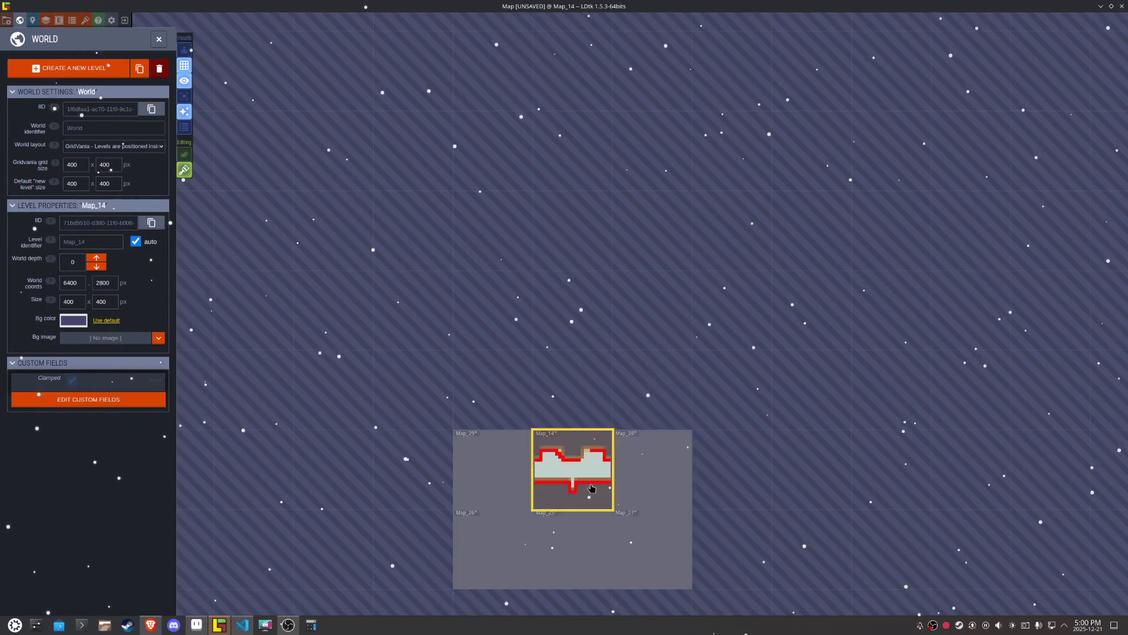
scroll(585, 489, up, 6)
key(F2)
drag(546, 470, 478, 471)
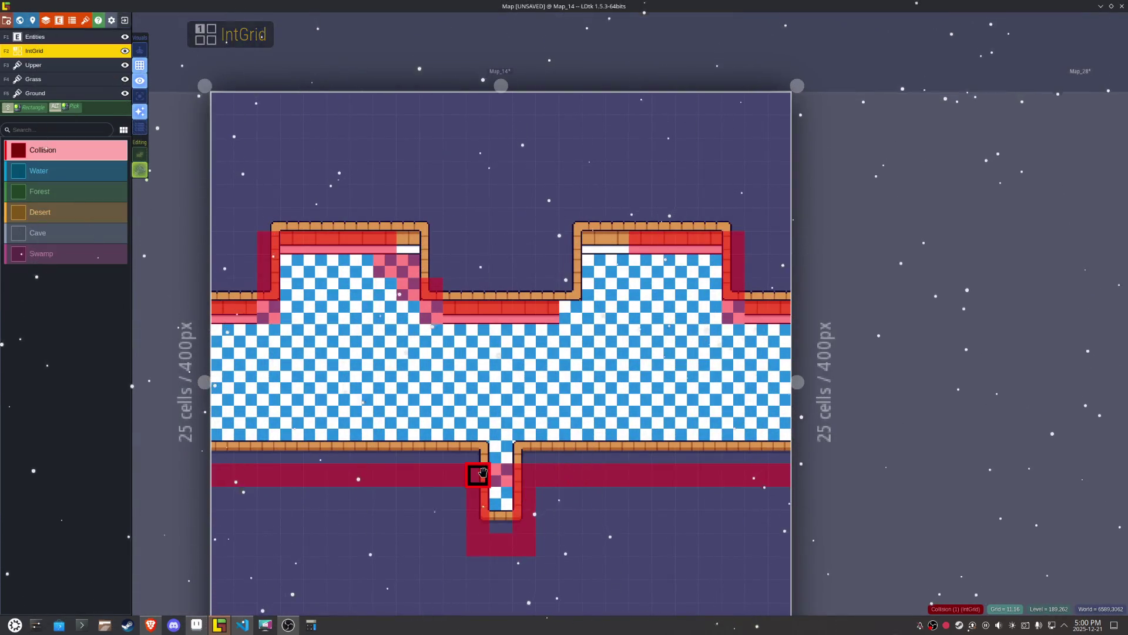
Step: Erase the corridor's Upper tiles, collision cells and Ground floor tiles below the room
key(F3)
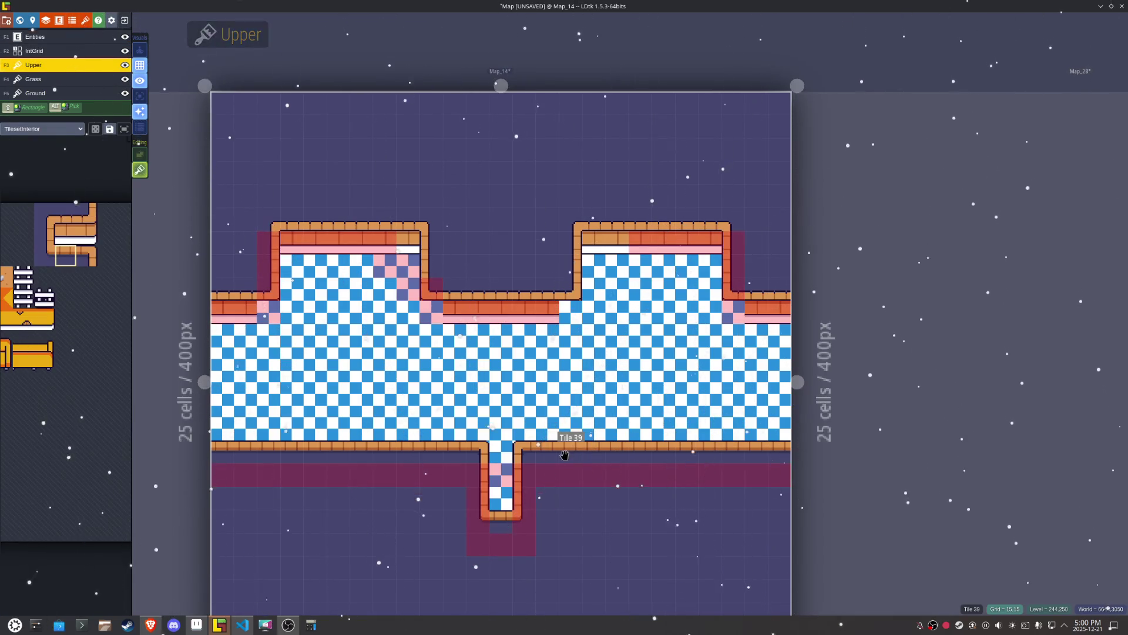
right_click(502, 451)
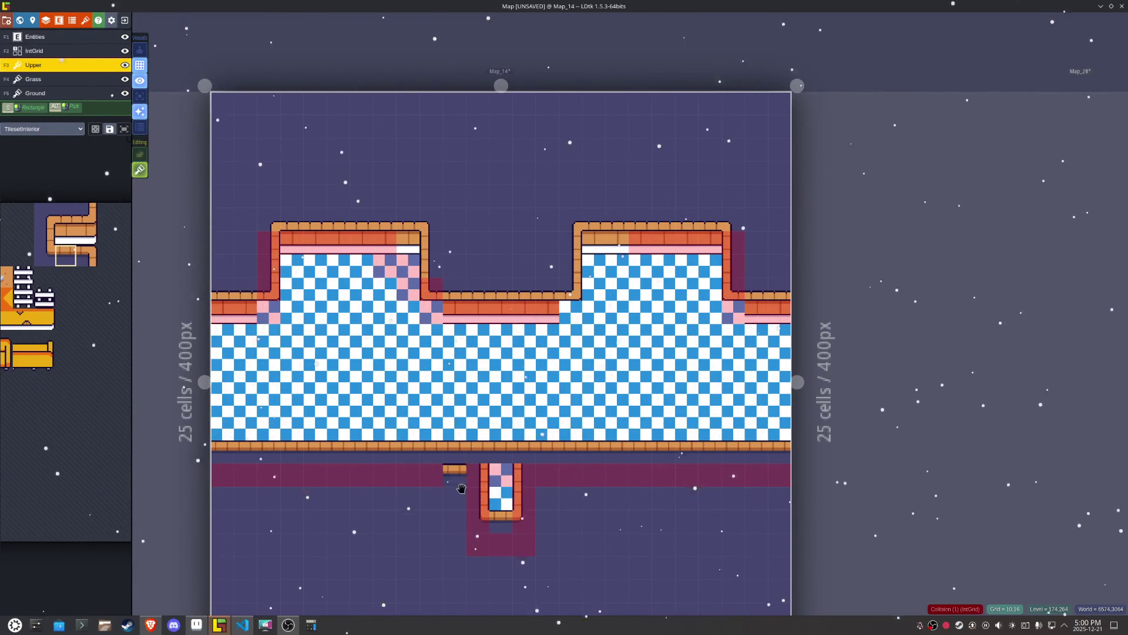
right_click(499, 516)
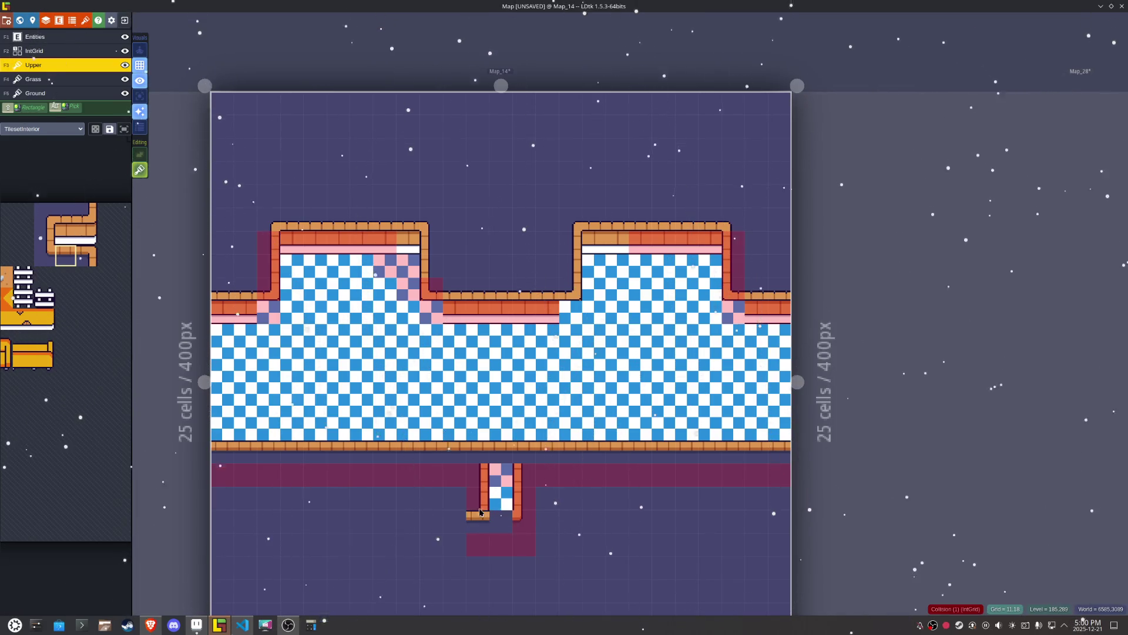
key(alt)
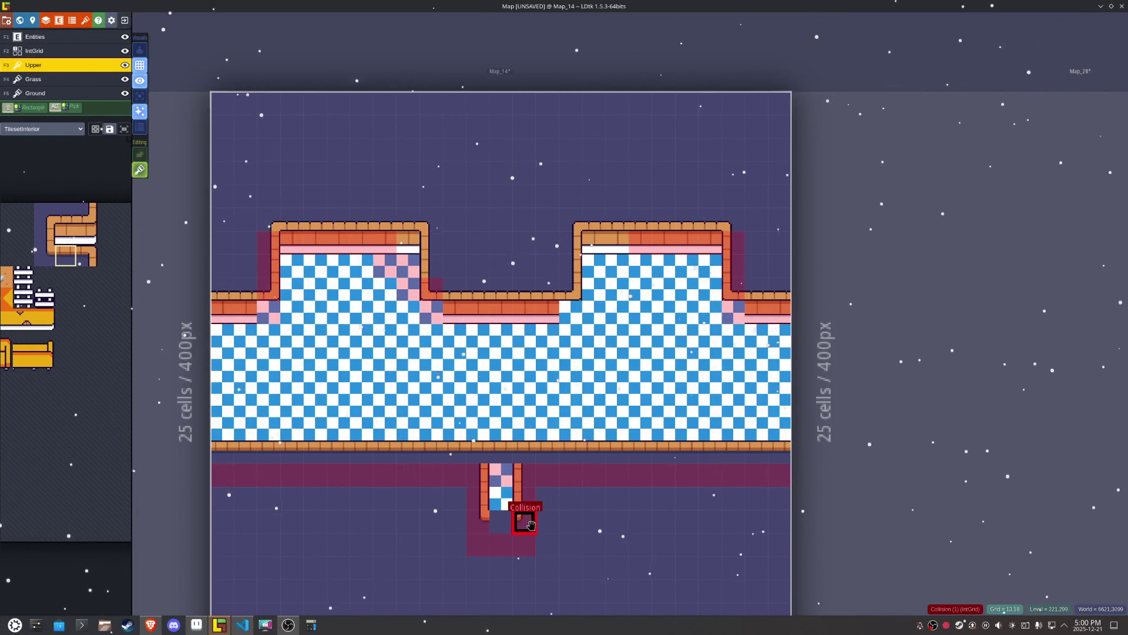
alt+click(524, 521)
right_click(500, 535)
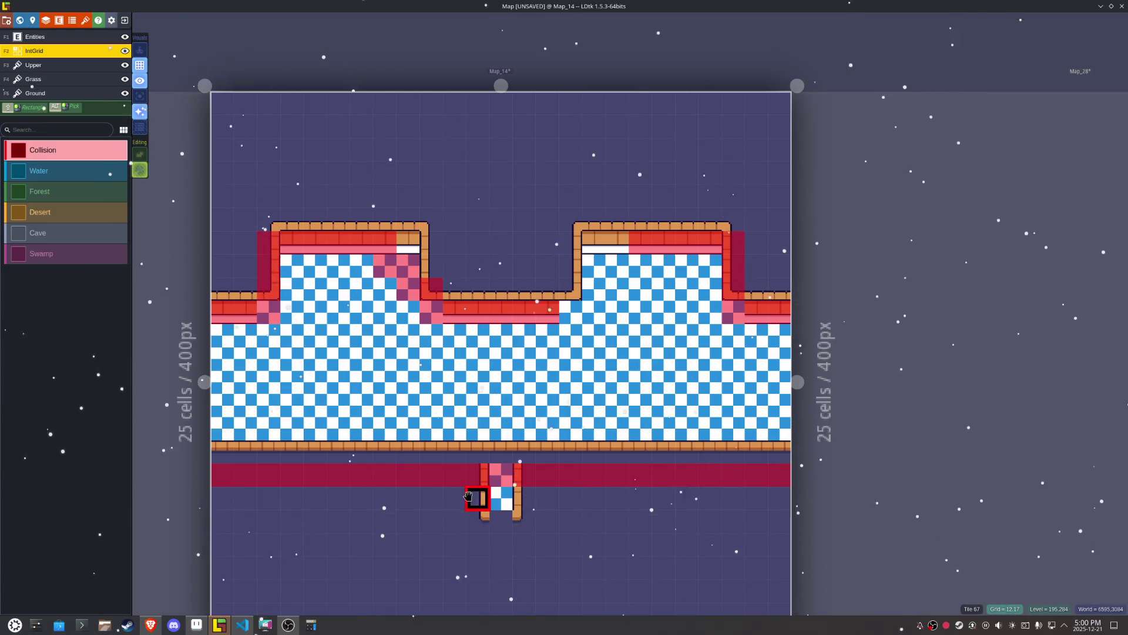
alt+click(528, 504)
right_click(514, 488)
right_click(494, 505)
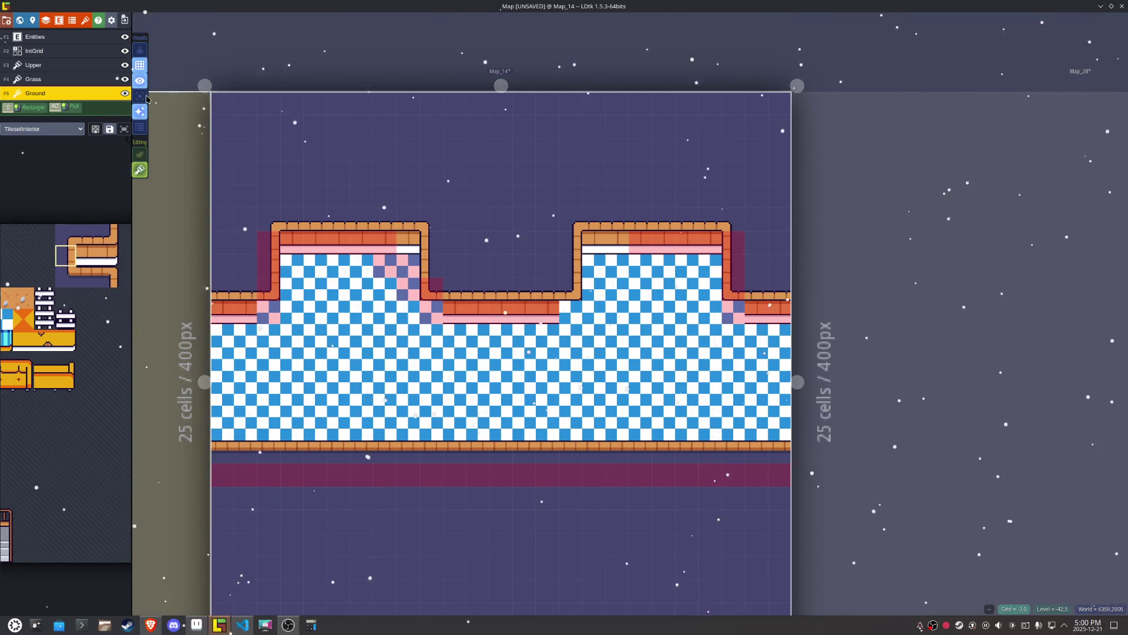
Step: Make the Upper layer active, toggling single-layer view on and back off
click(140, 96)
alt+click(516, 444)
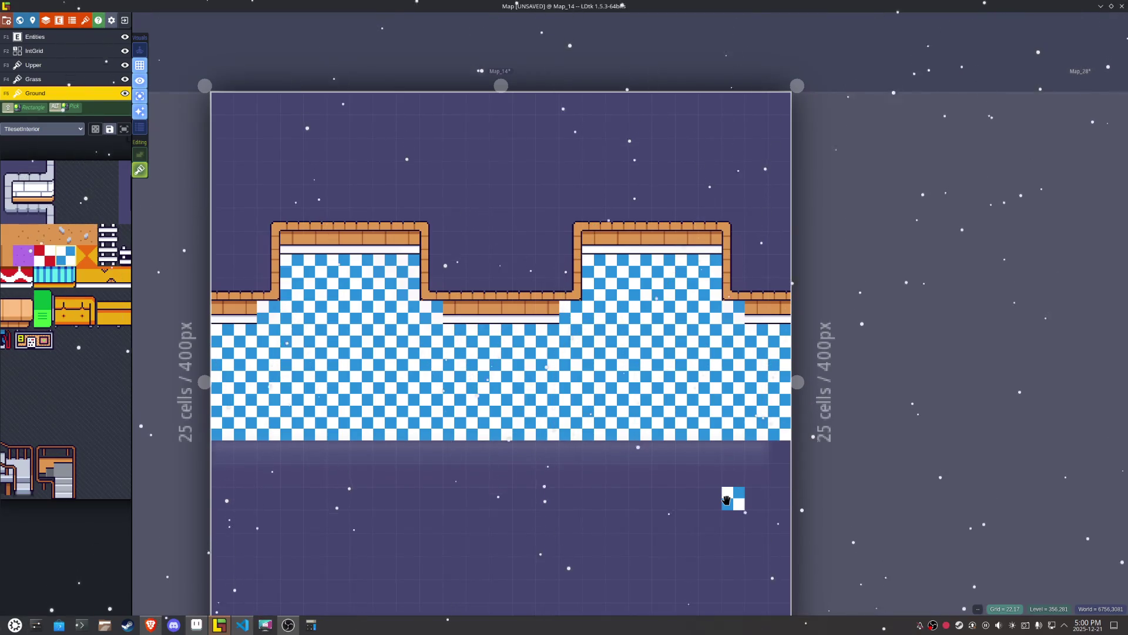
click(54, 66)
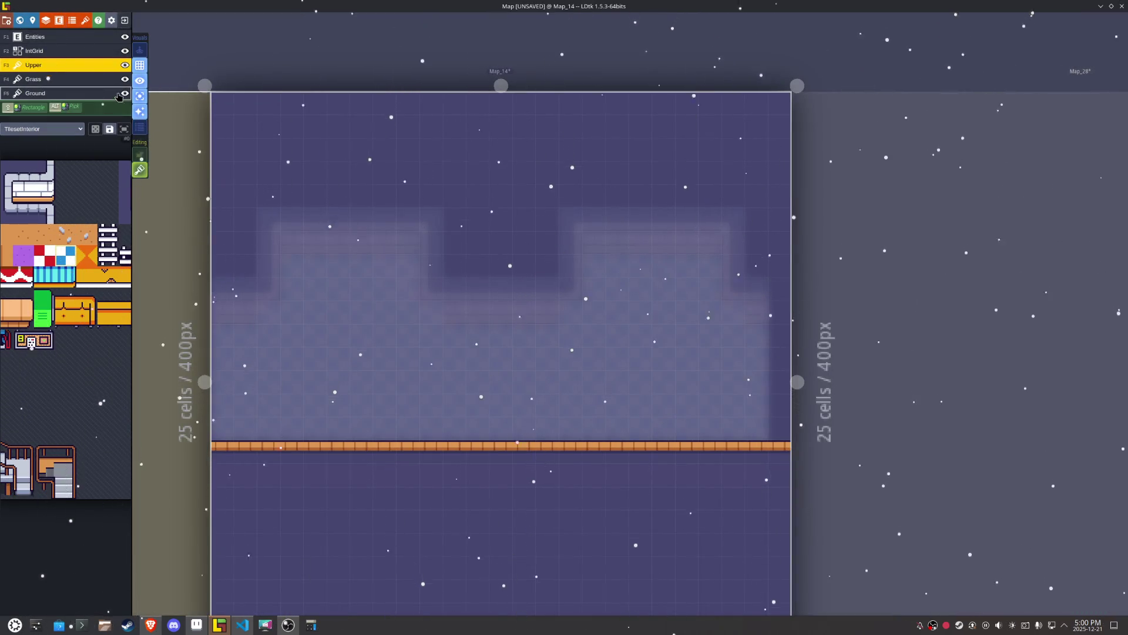
click(140, 96)
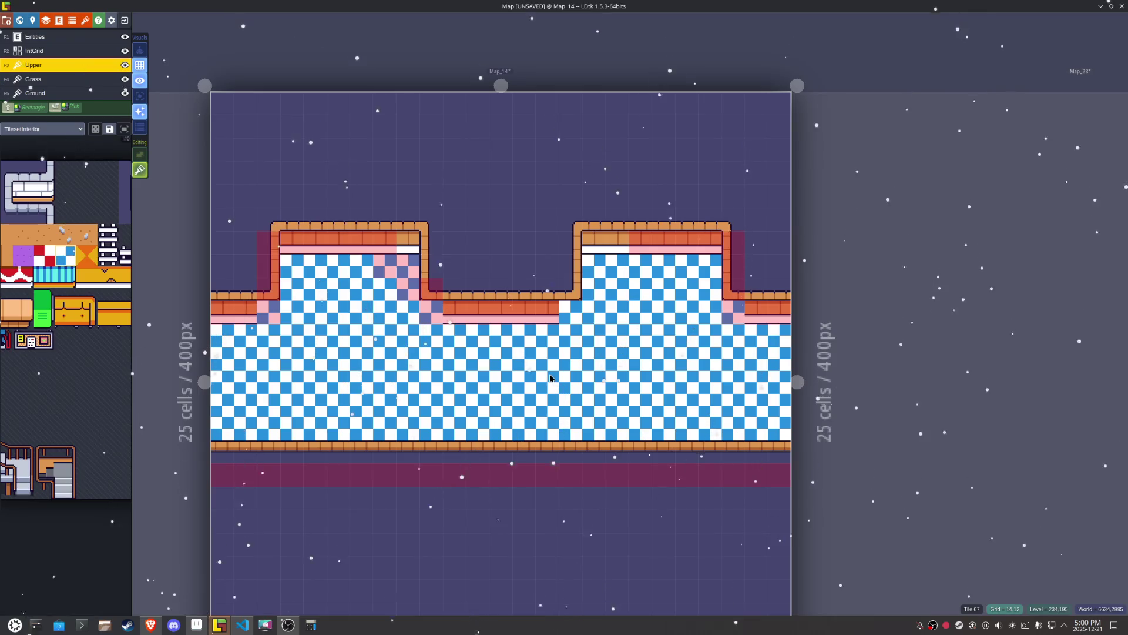
Step: Stamp the 2x3 staircase tile block in the right alcove, then X-flipped in the left
mouse_move(48, 464)
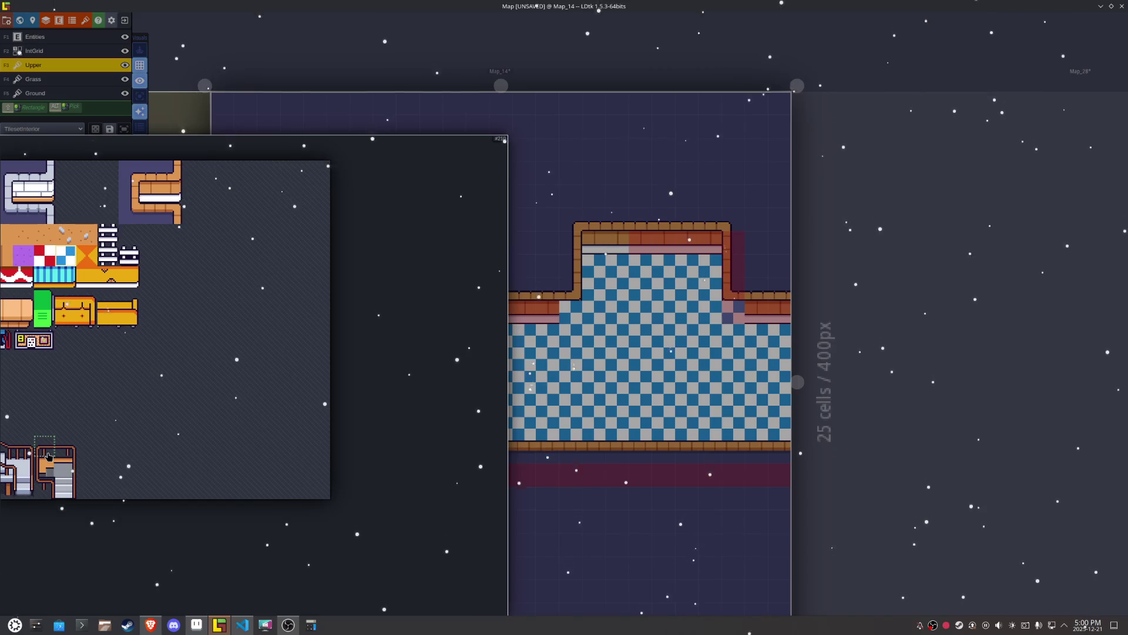
mouse_move(48, 458)
mouse_down()
mouse_move(86, 491)
mouse_move(67, 490)
mouse_up()
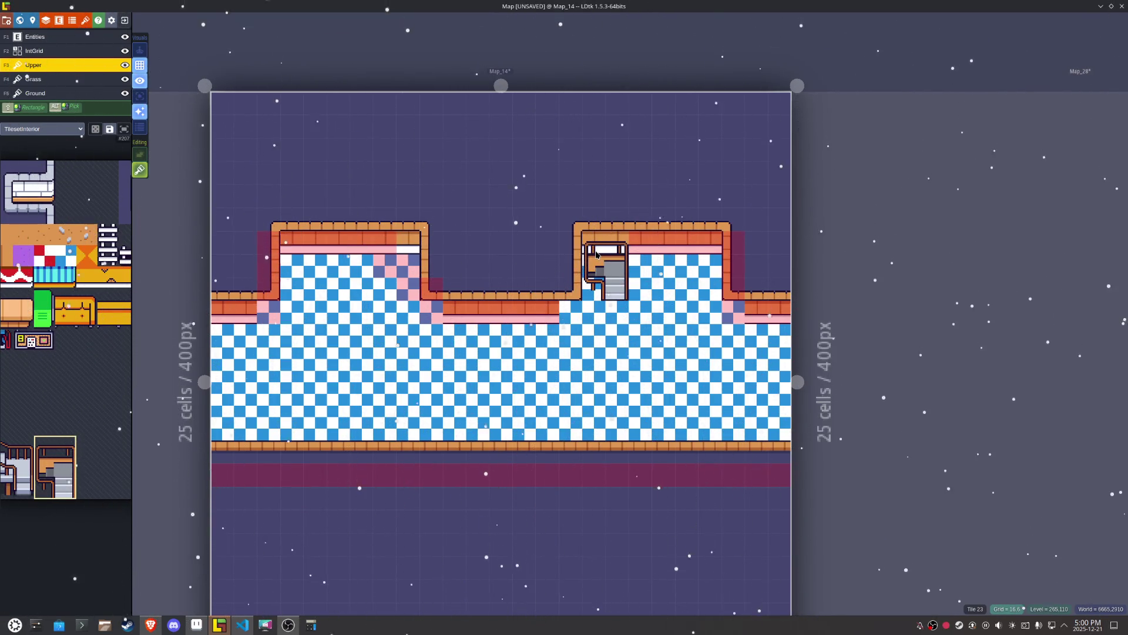
scroll(597, 254, up, 2)
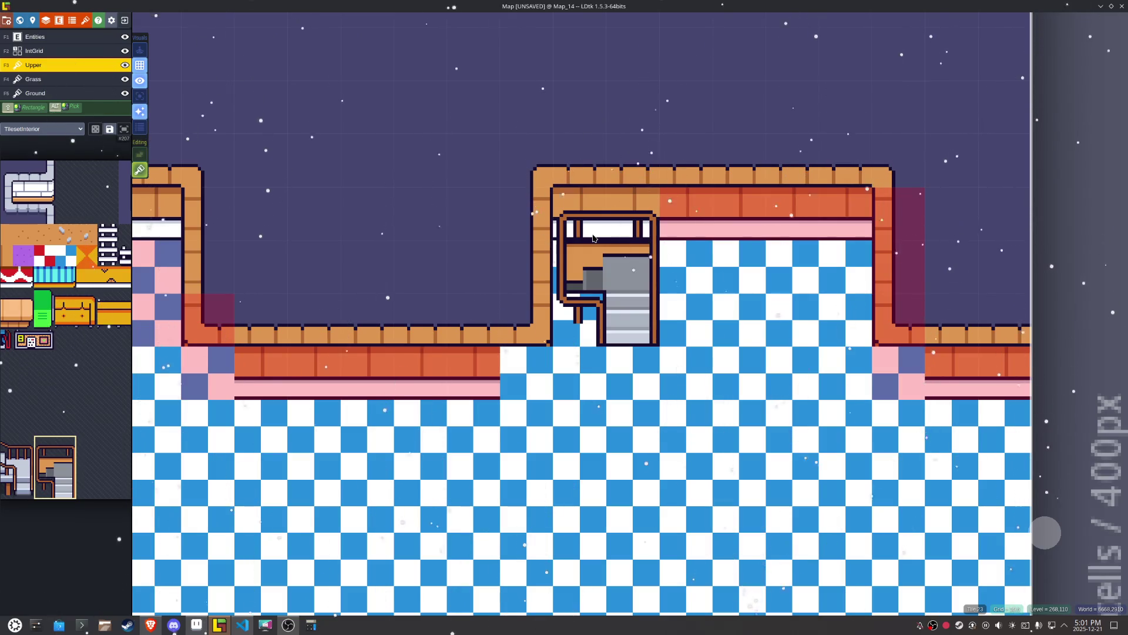
scroll(632, 417, down, 2)
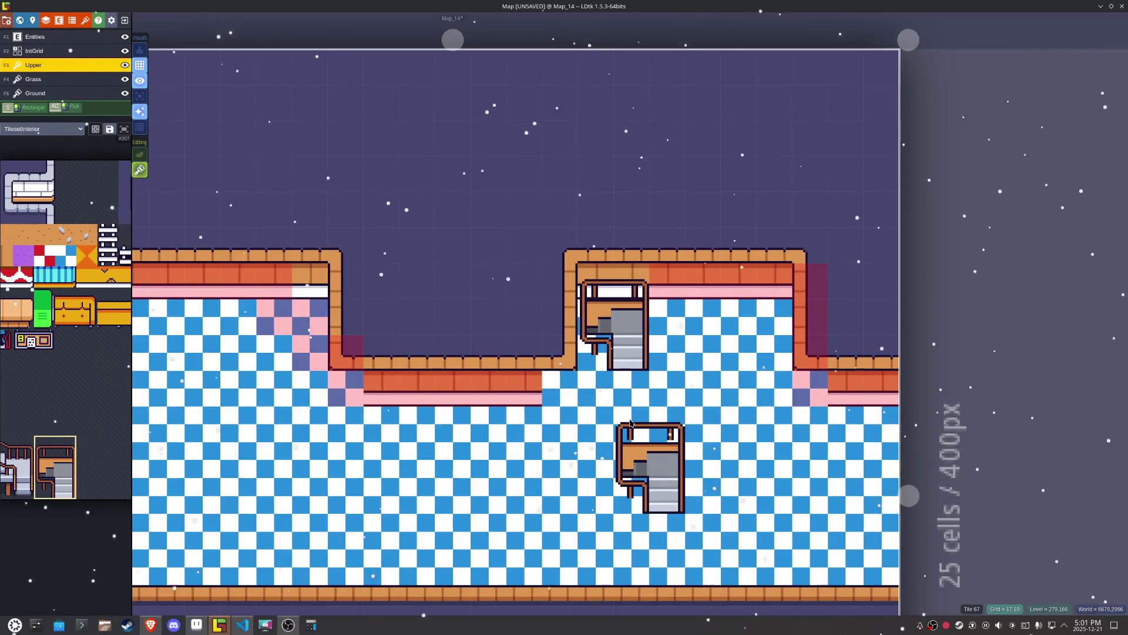
key(x)
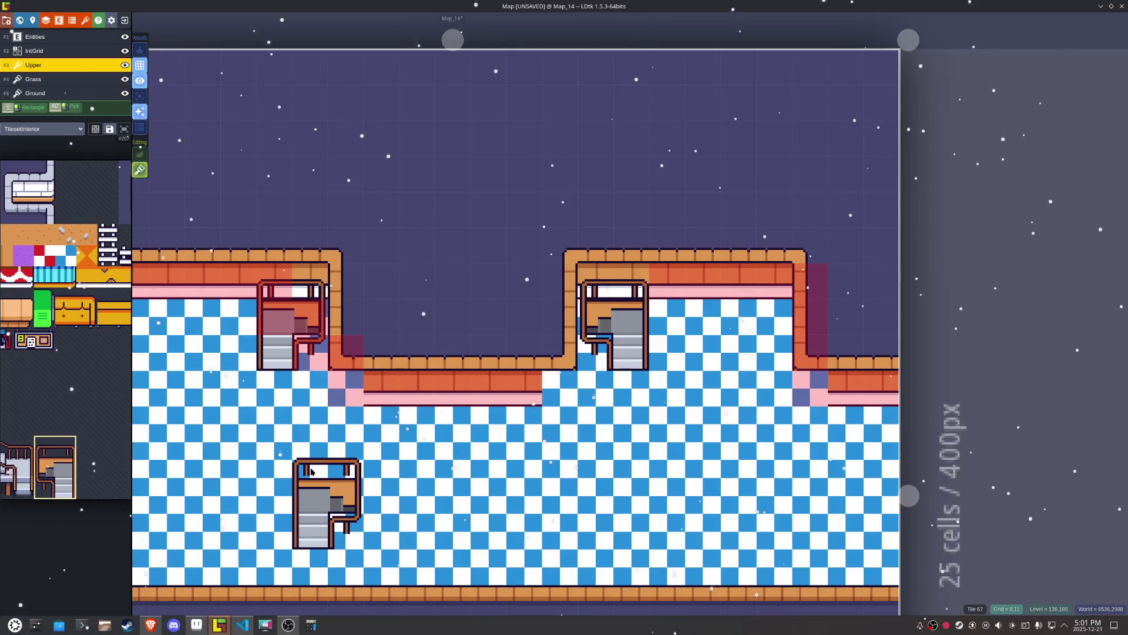
double_click(546, 11)
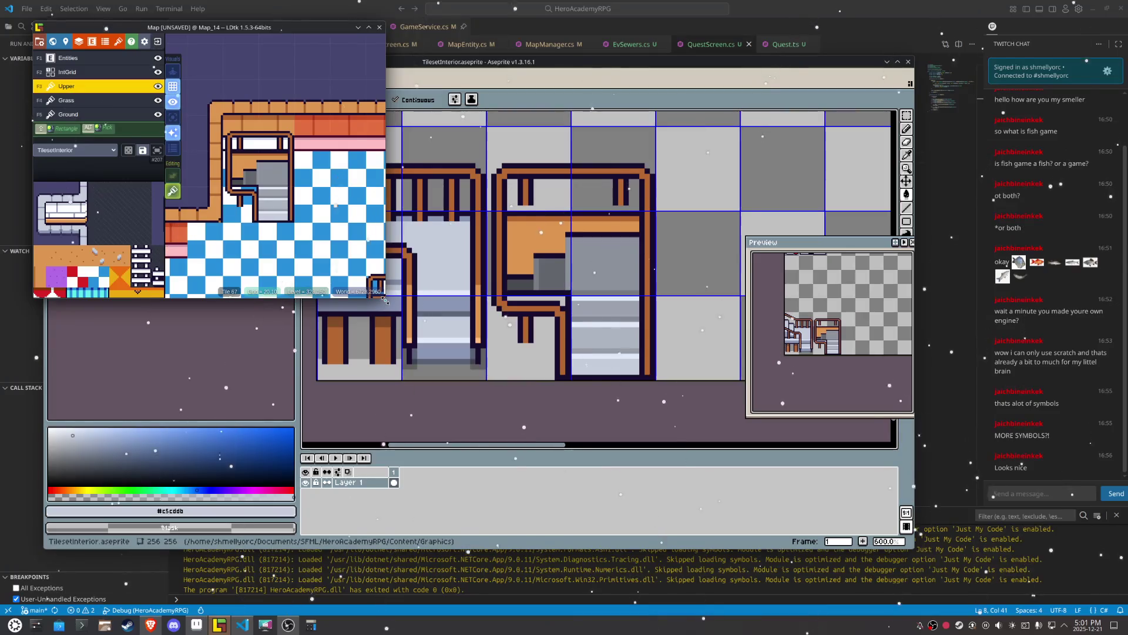
Step: Enlarge the LDtk window and paint IntGrid Collision over the staircase cells
drag(386, 298, 947, 587)
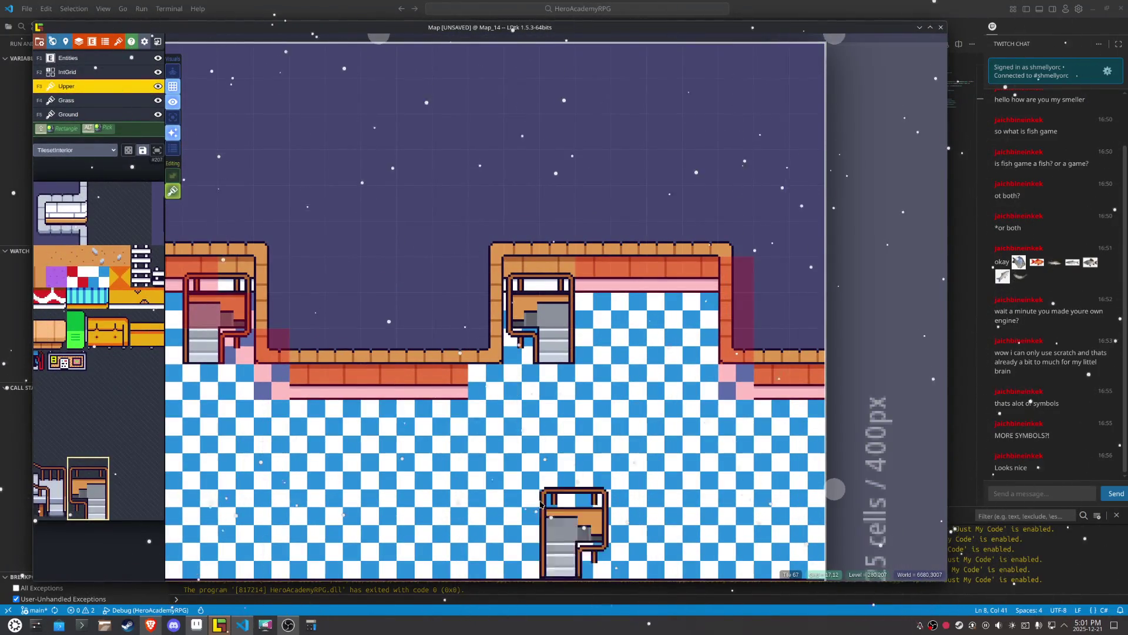
drag(276, 392, 437, 393)
key(F2)
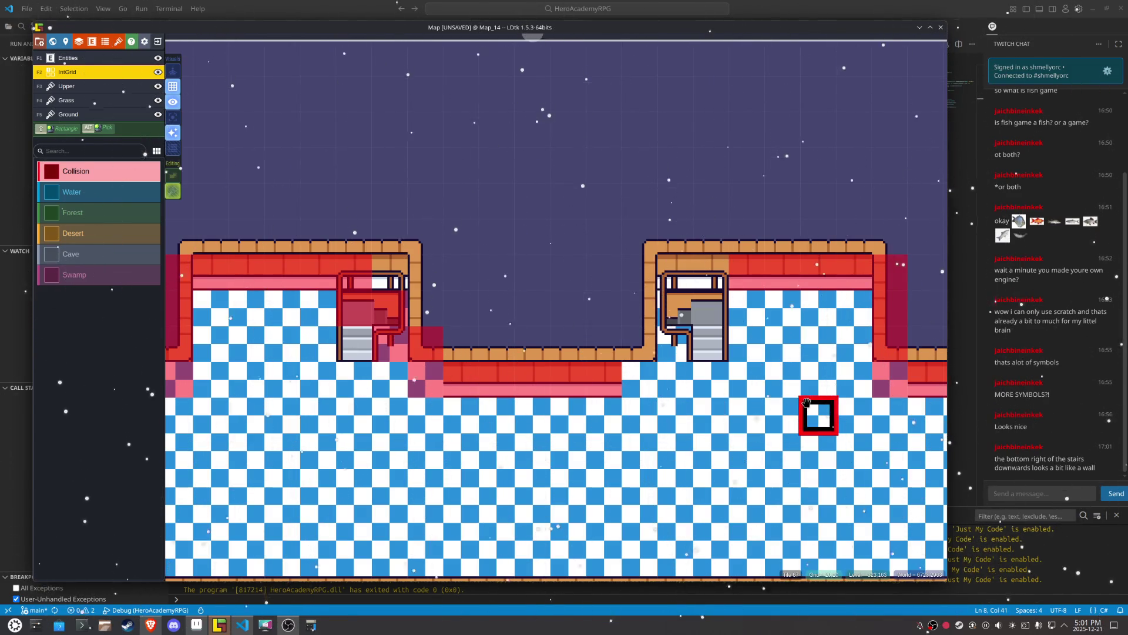
click(701, 283)
mouse_move(701, 283)
mouse_down()
mouse_move(705, 304)
mouse_move(676, 305)
mouse_move(677, 333)
mouse_move(639, 343)
mouse_move(641, 379)
mouse_up()
drag(688, 453, 611, 411)
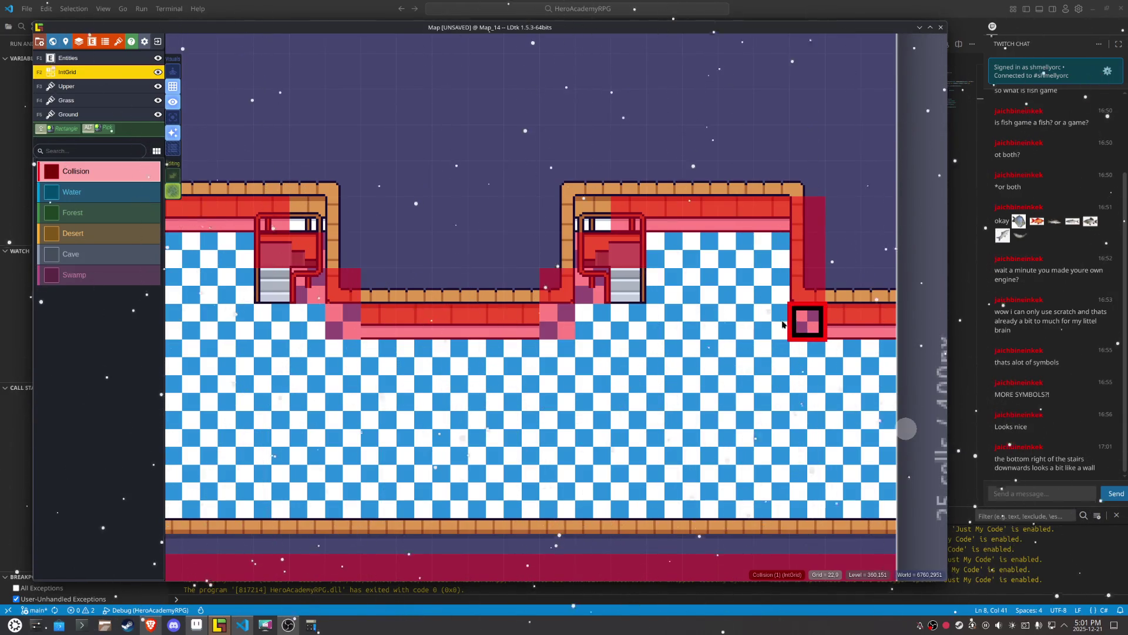
key(F5)
Step: Stamp the wall-end tile at the right wall corner and a mirrored one at the inner corner
mouse_move(147, 316)
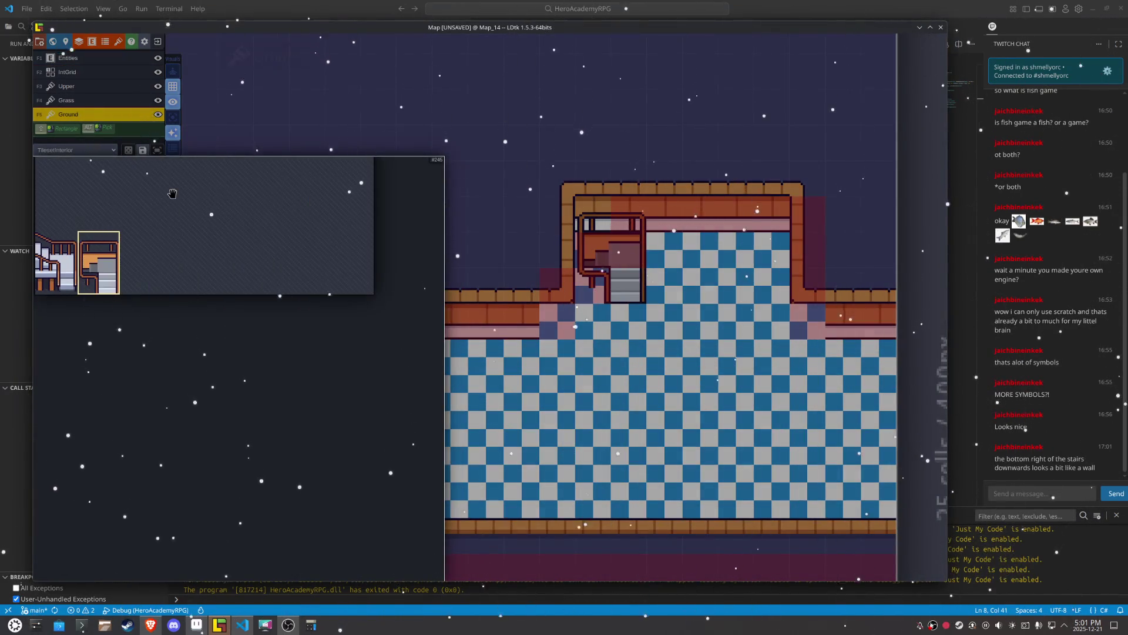
scroll(282, 294, up, 5)
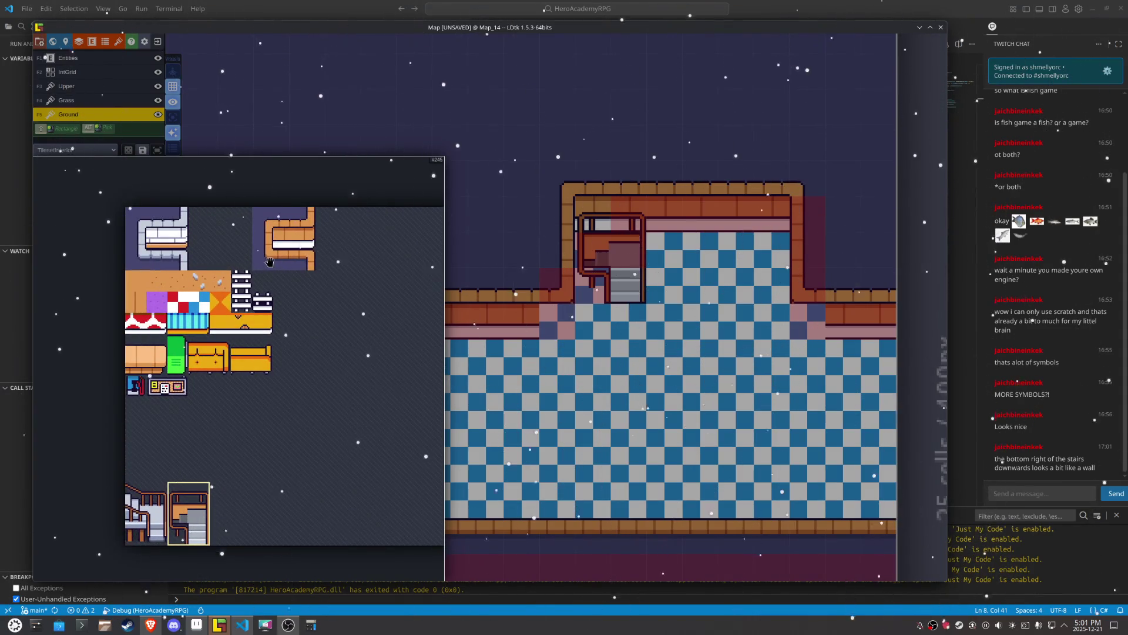
click(308, 242)
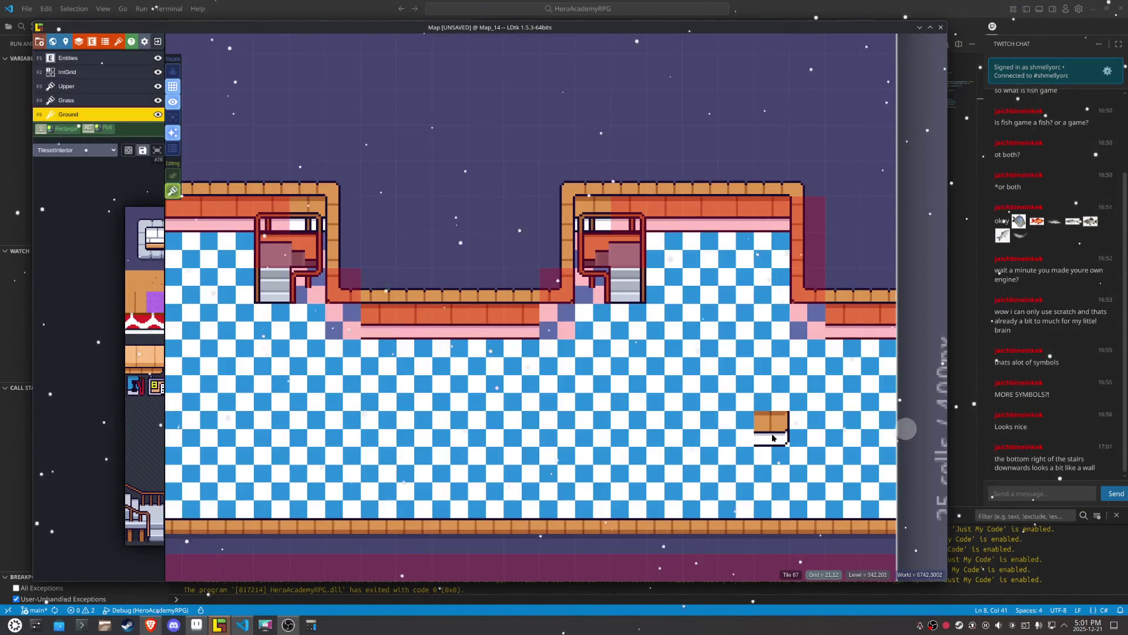
key(x)
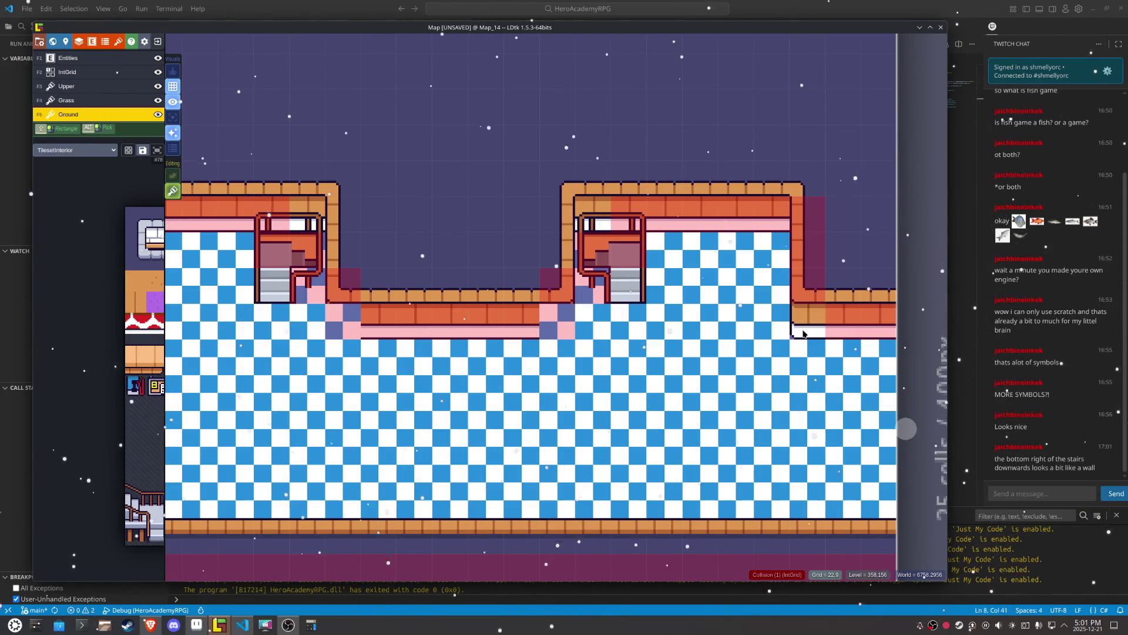
click(175, 196)
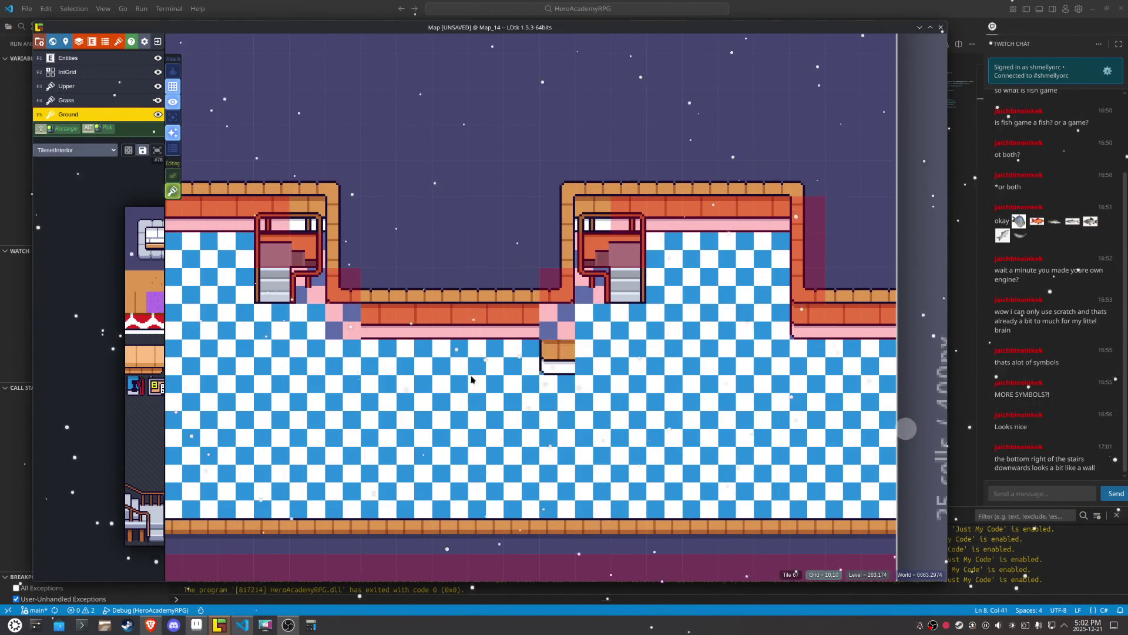
key(x)
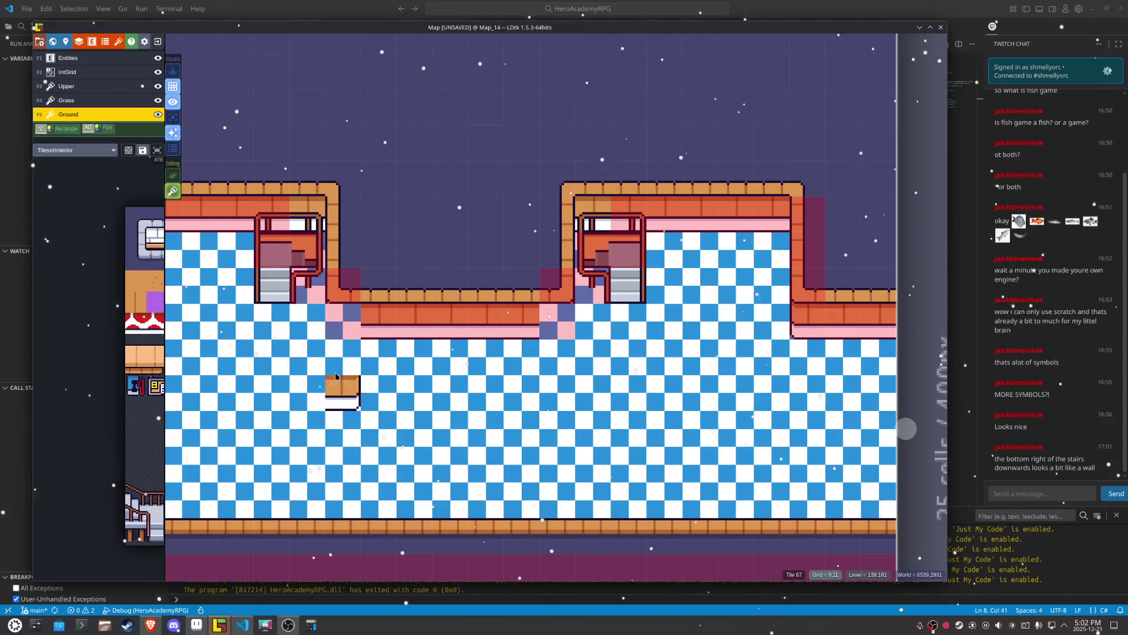
key(x)
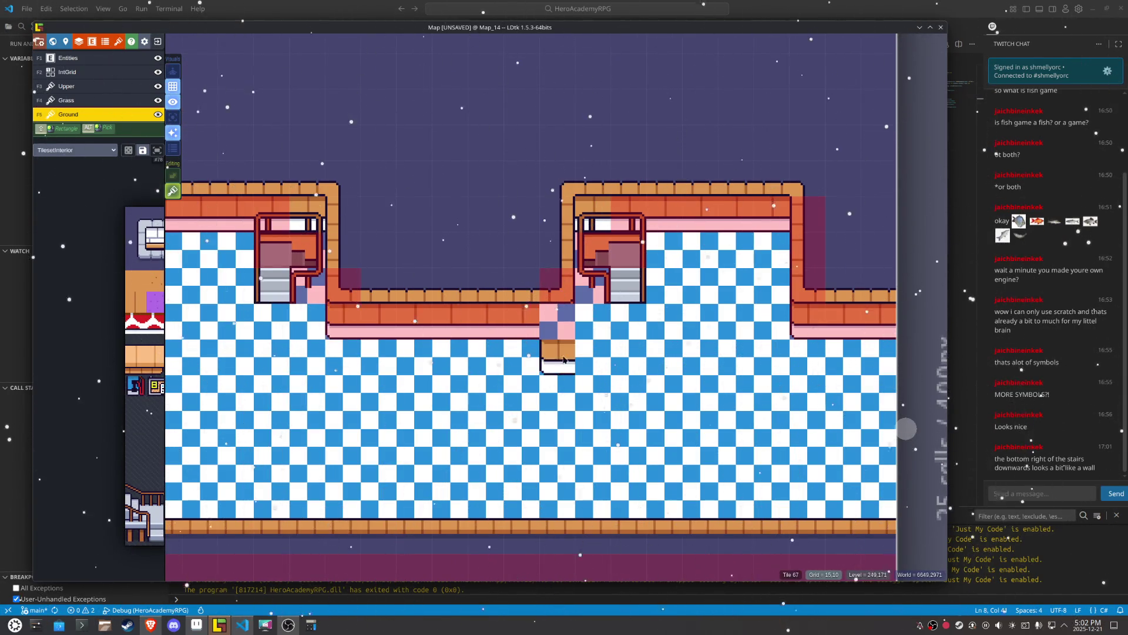
click(556, 333)
key(x)
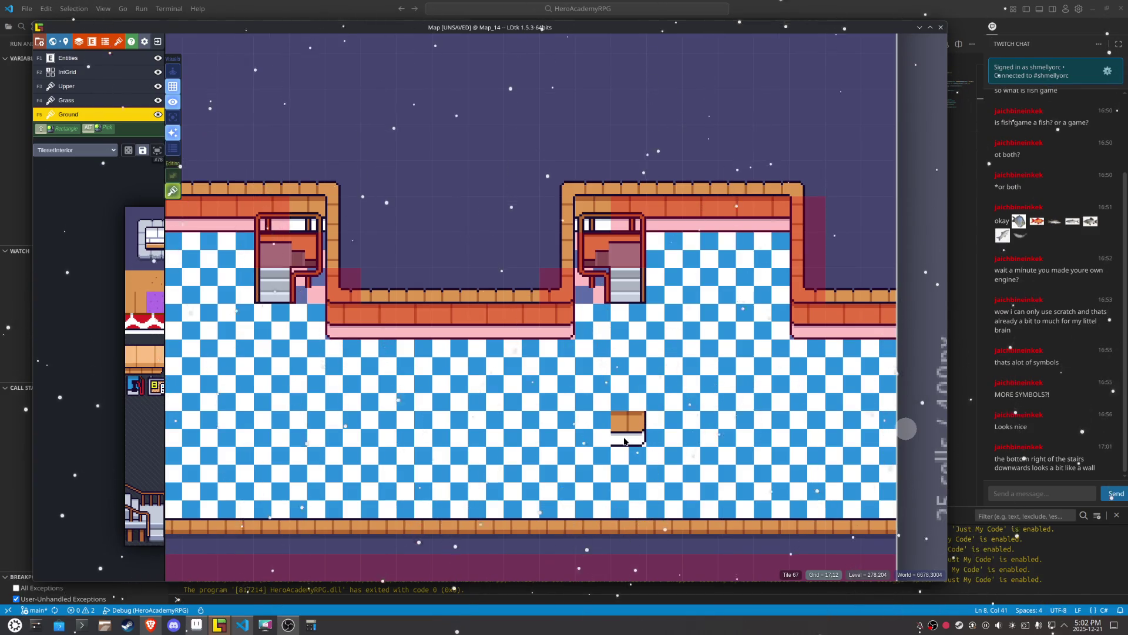
scroll(574, 365, down, 3)
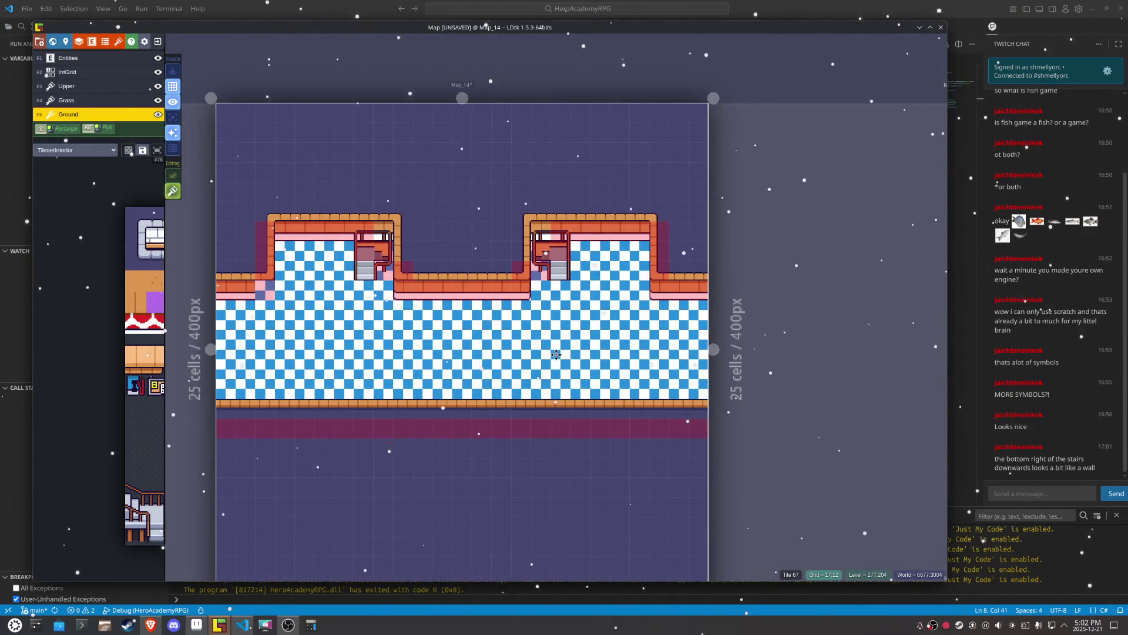
Step: Place a Teleport entity beside the right stairs on the Entities layer
scroll(556, 354, down, 2)
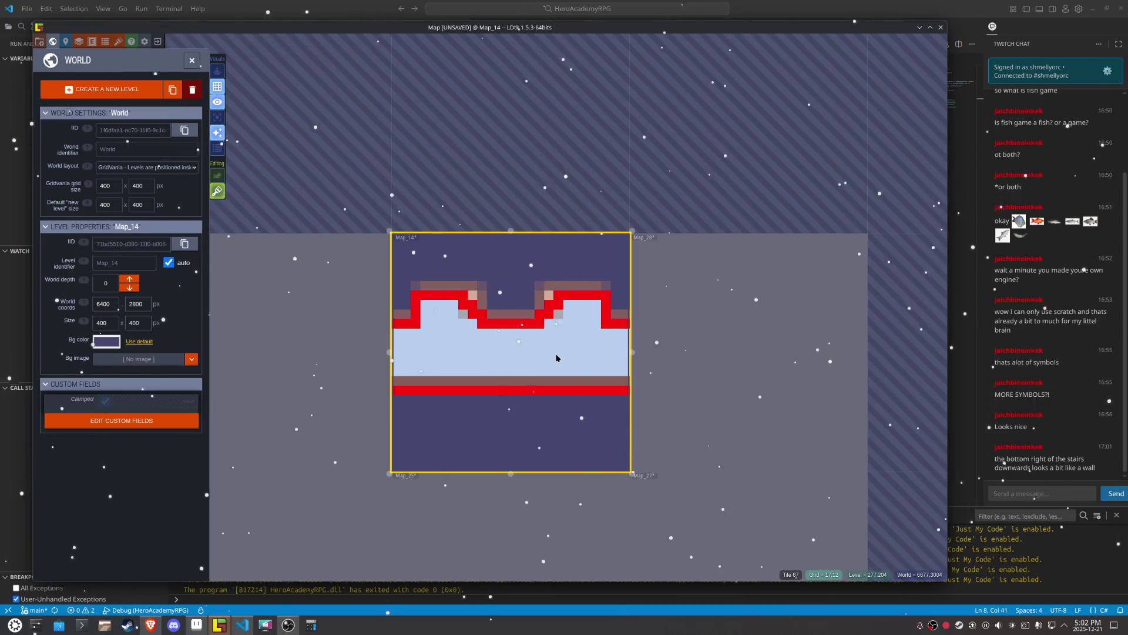
scroll(556, 358, up, 2)
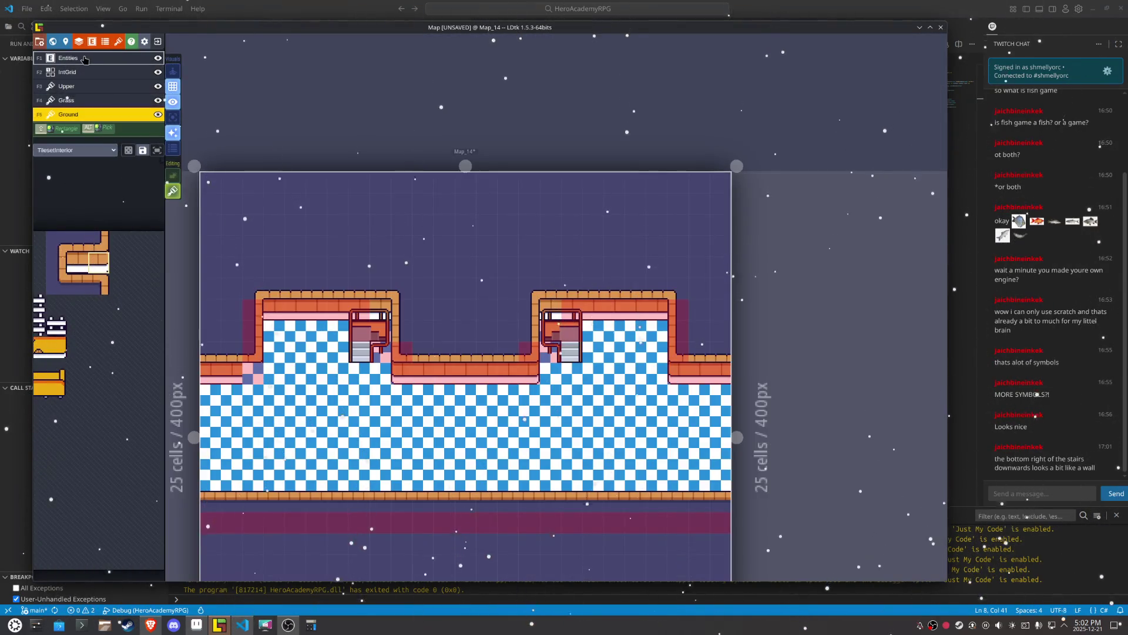
click(83, 59)
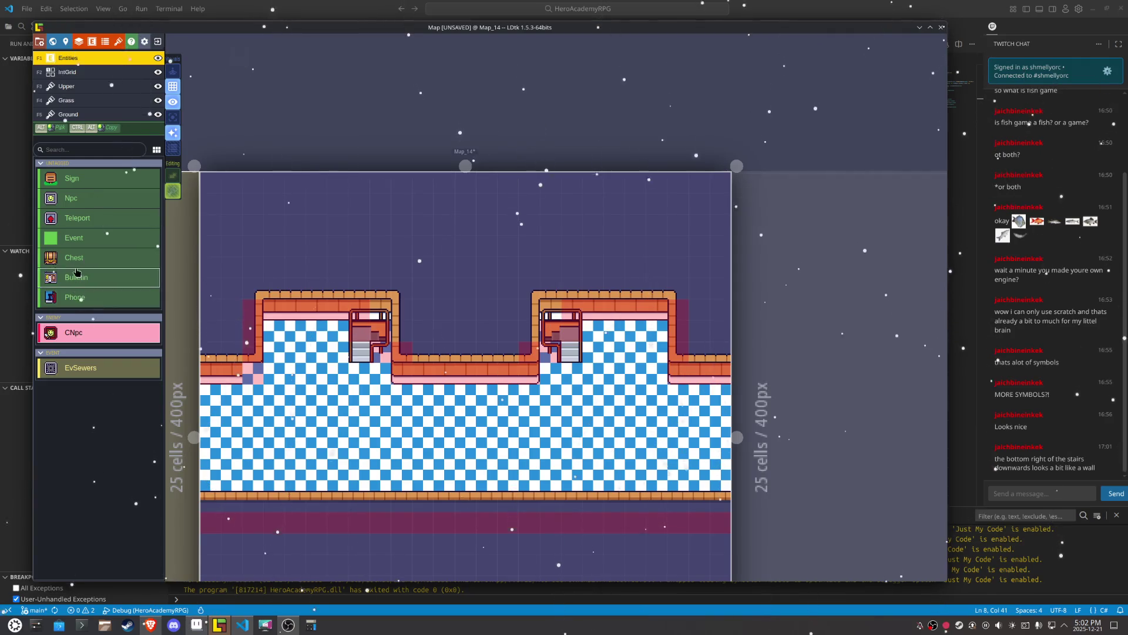
click(79, 218)
click(570, 352)
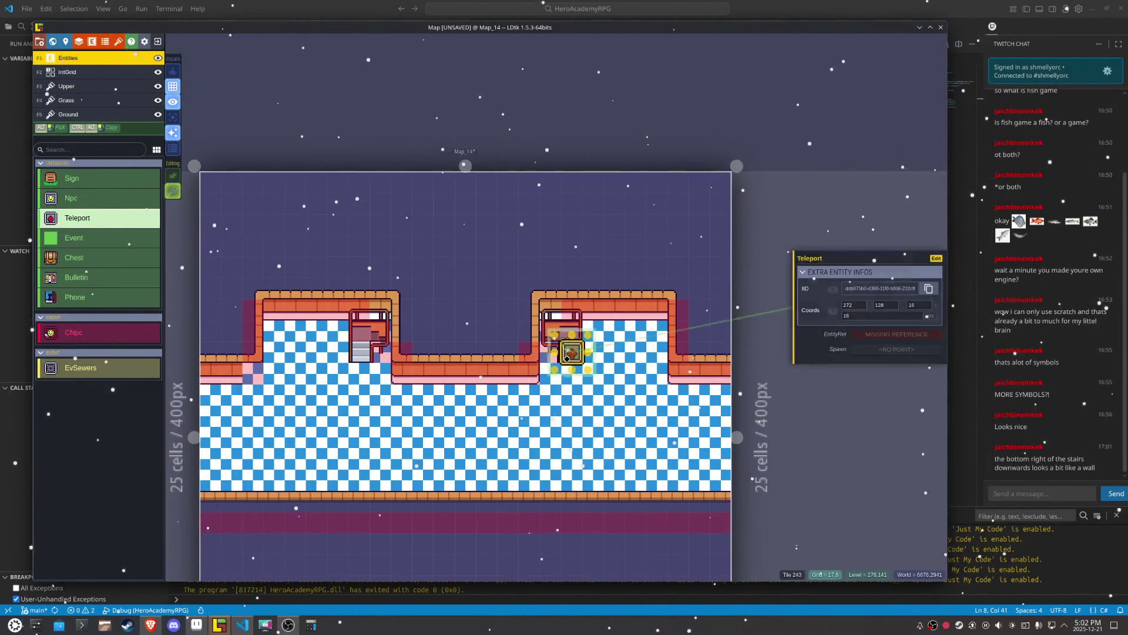
Step: In Map_13, set its Teleport's spawn point just below it
scroll(570, 355, down, 2)
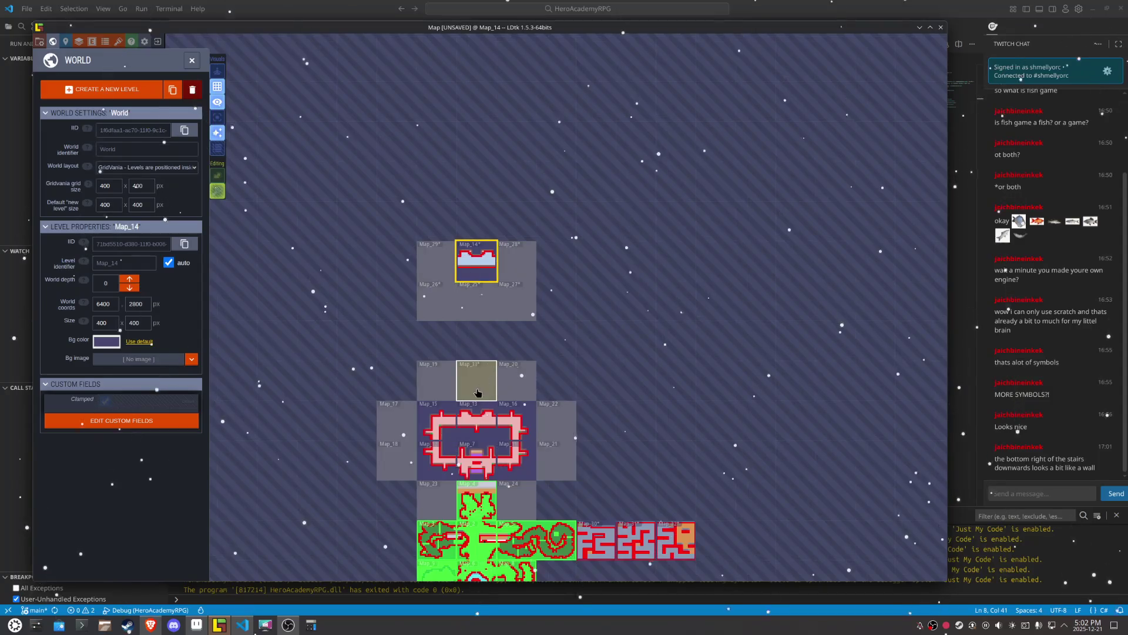
click(486, 418)
scroll(486, 419, up, 4)
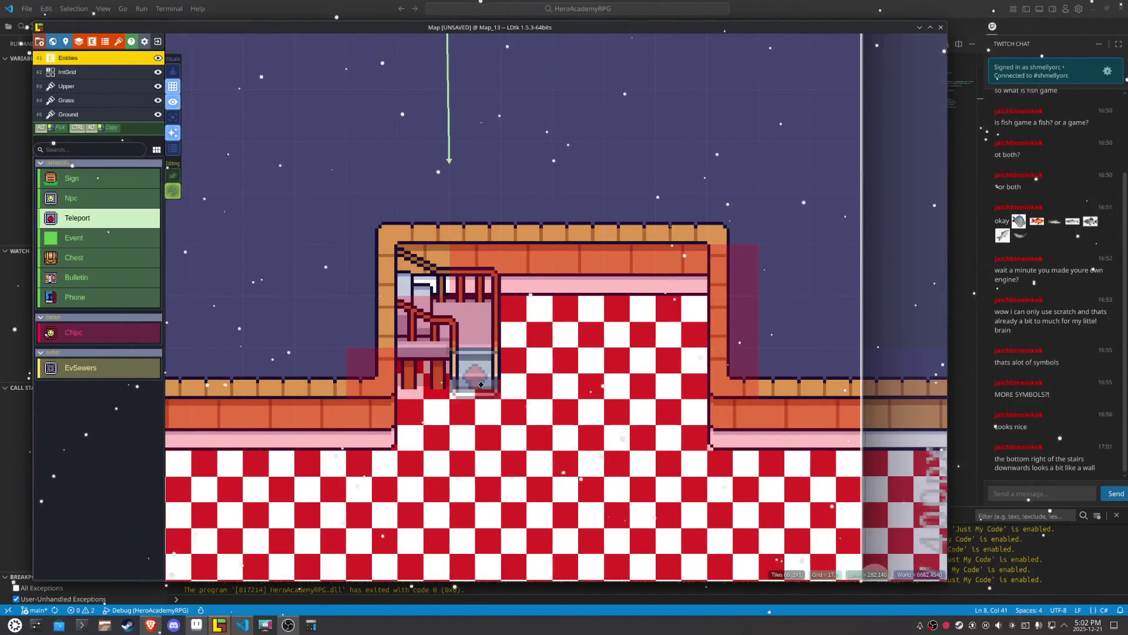
click(897, 349)
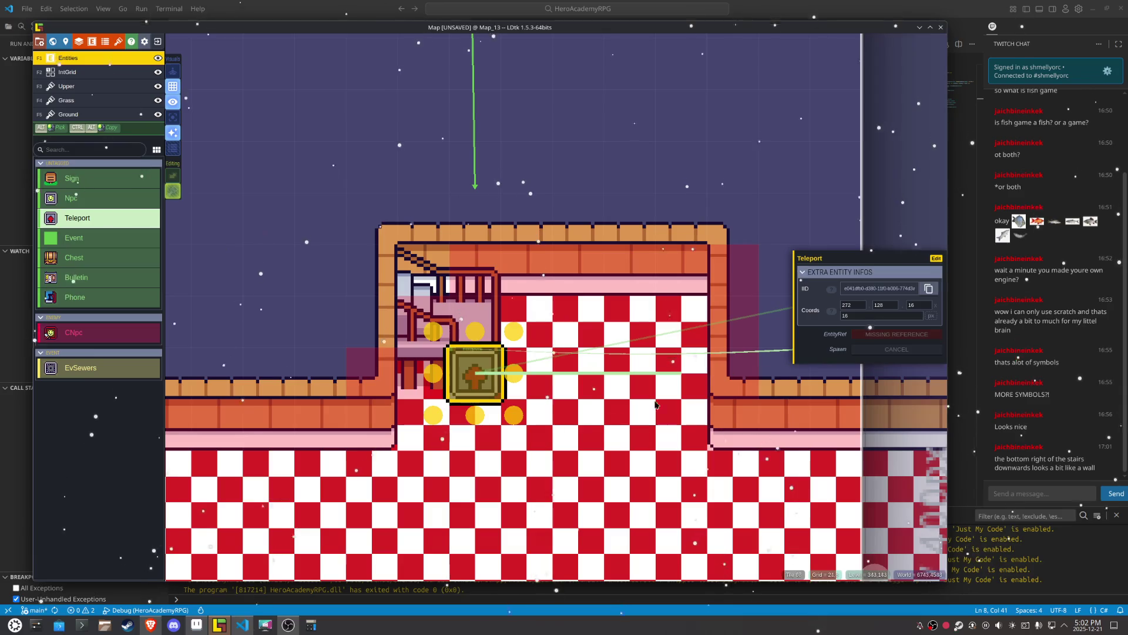
click(463, 440)
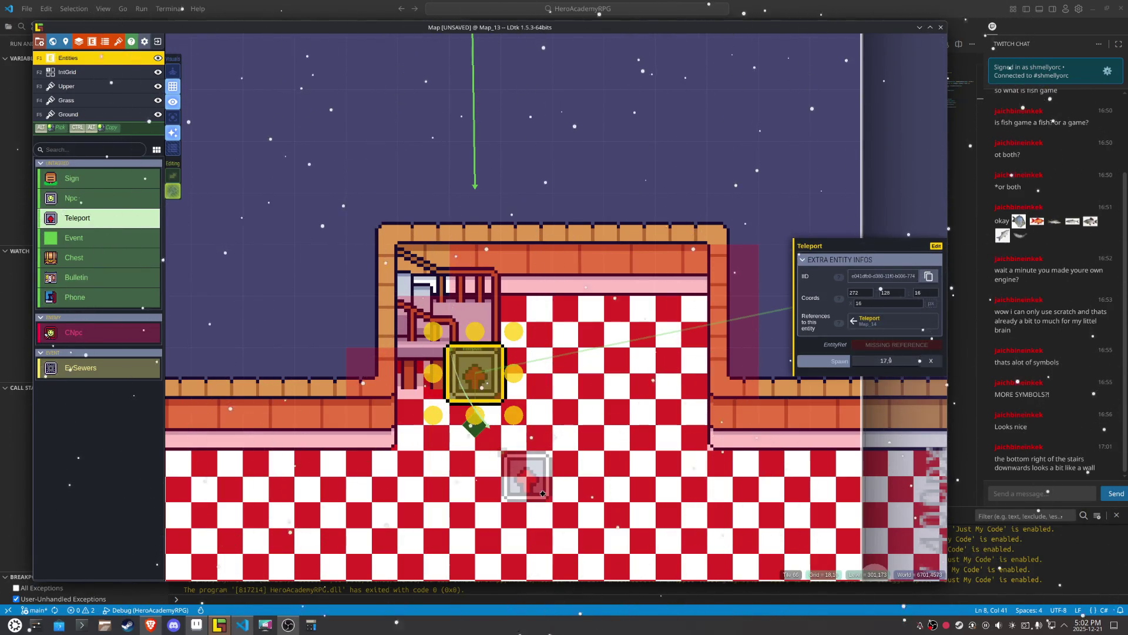
Step: Link the Map_13 Teleport to the Teleport in Map_14
click(897, 344)
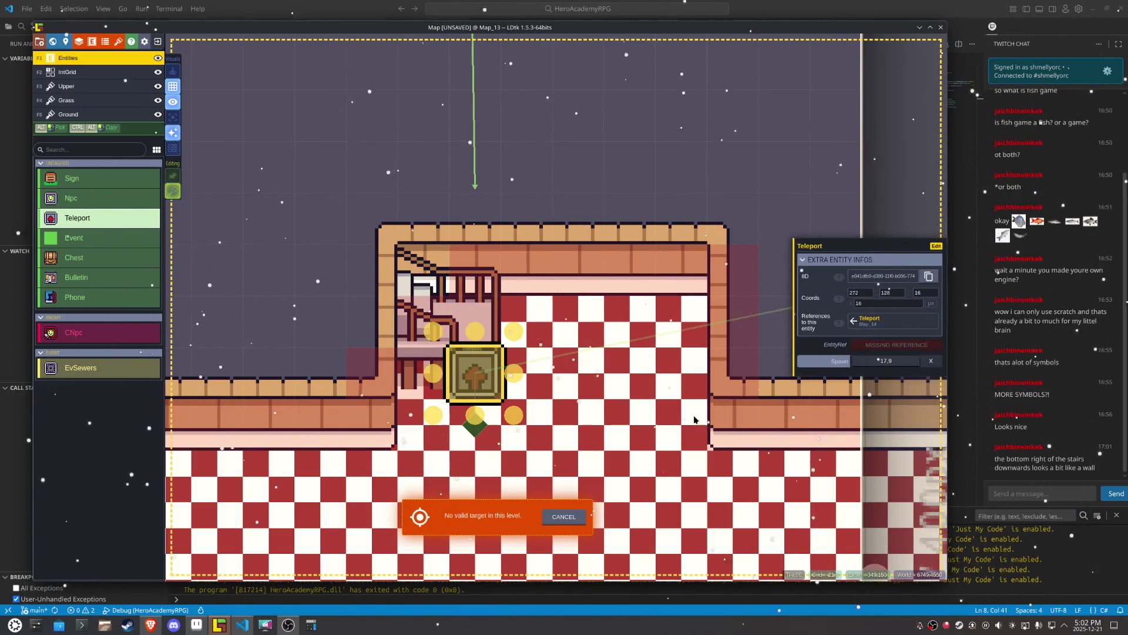
scroll(649, 400, down, 5)
scroll(637, 254, down, 3)
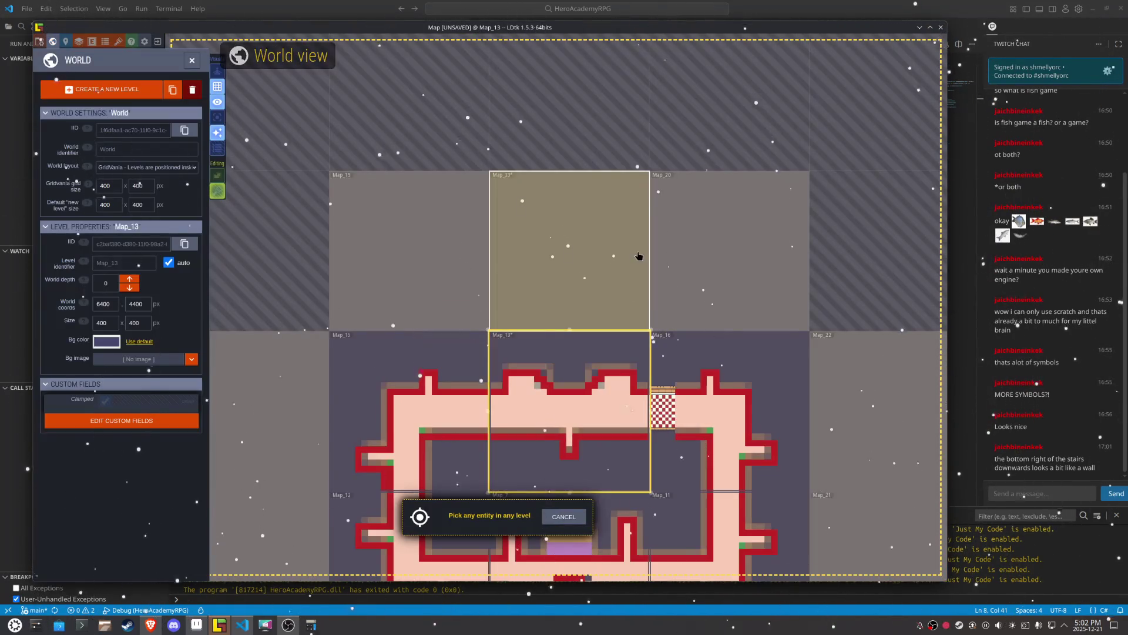
scroll(629, 171, up, 4)
scroll(629, 172, down, 5)
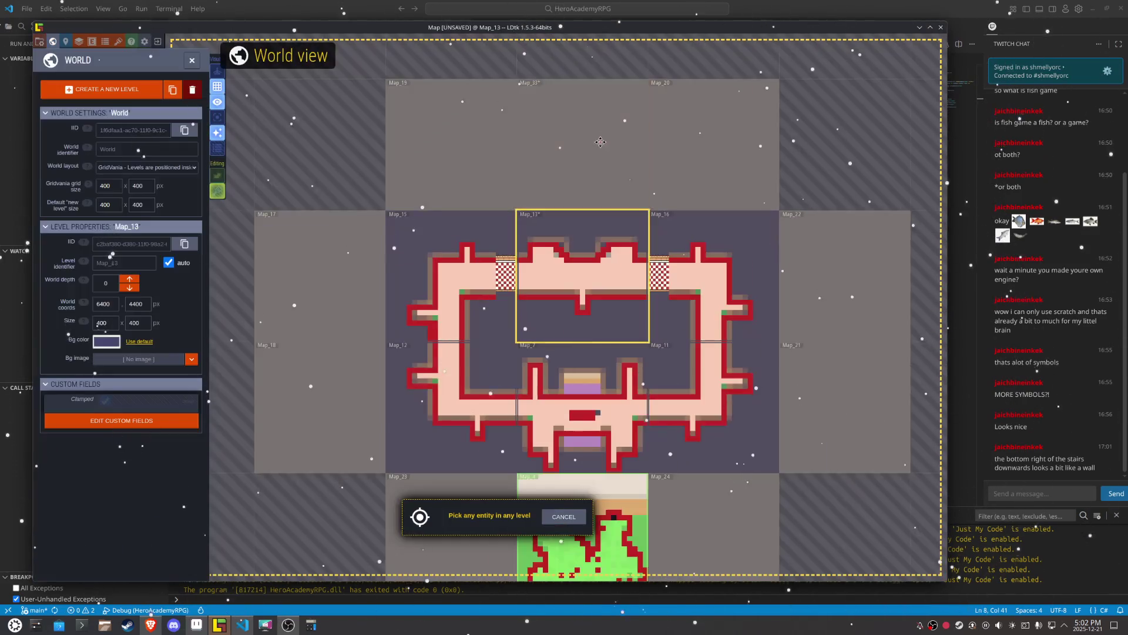
scroll(516, 448, up, 3)
scroll(517, 353, down, 2)
click(508, 203)
scroll(507, 203, up, 5)
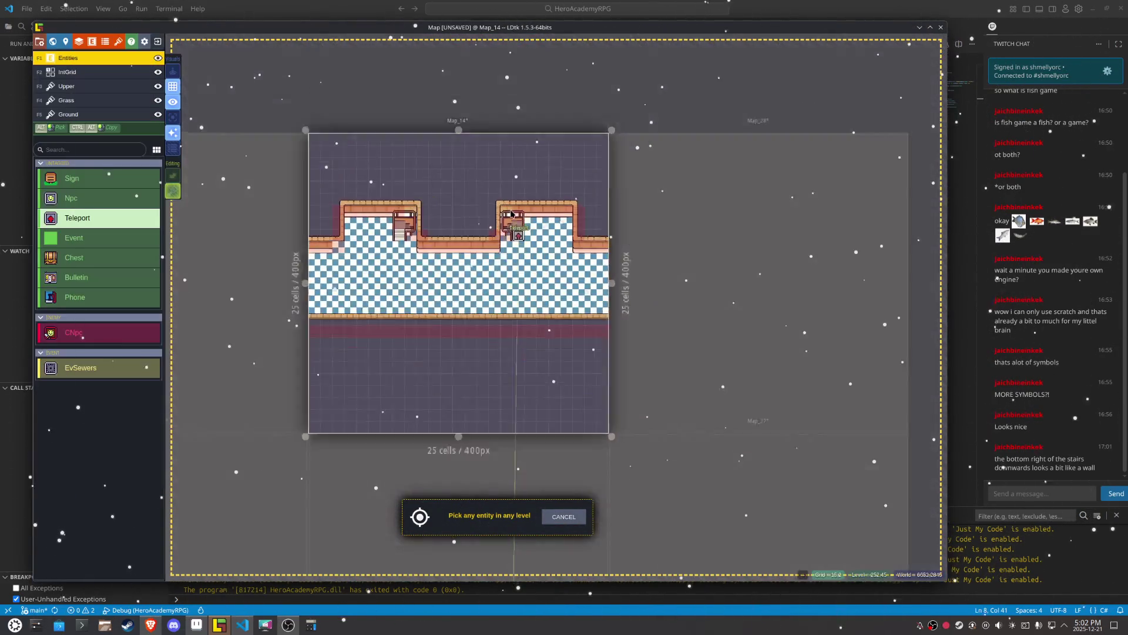
click(526, 262)
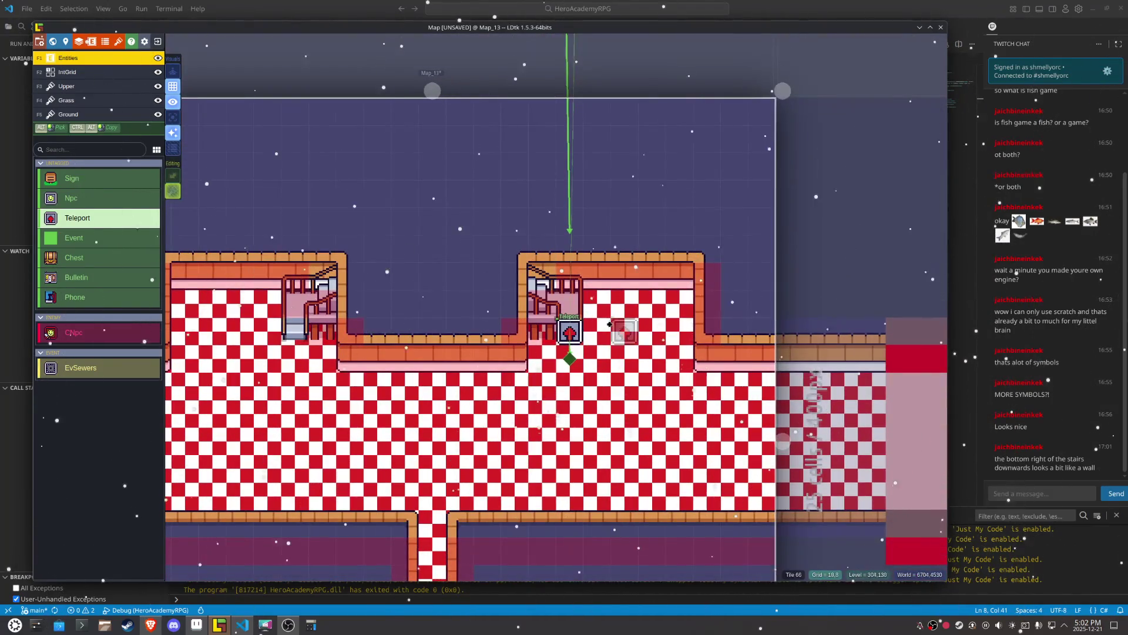
Step: Follow the link to Map_14's Teleport and set its spawn point just below it
click(575, 332)
click(866, 343)
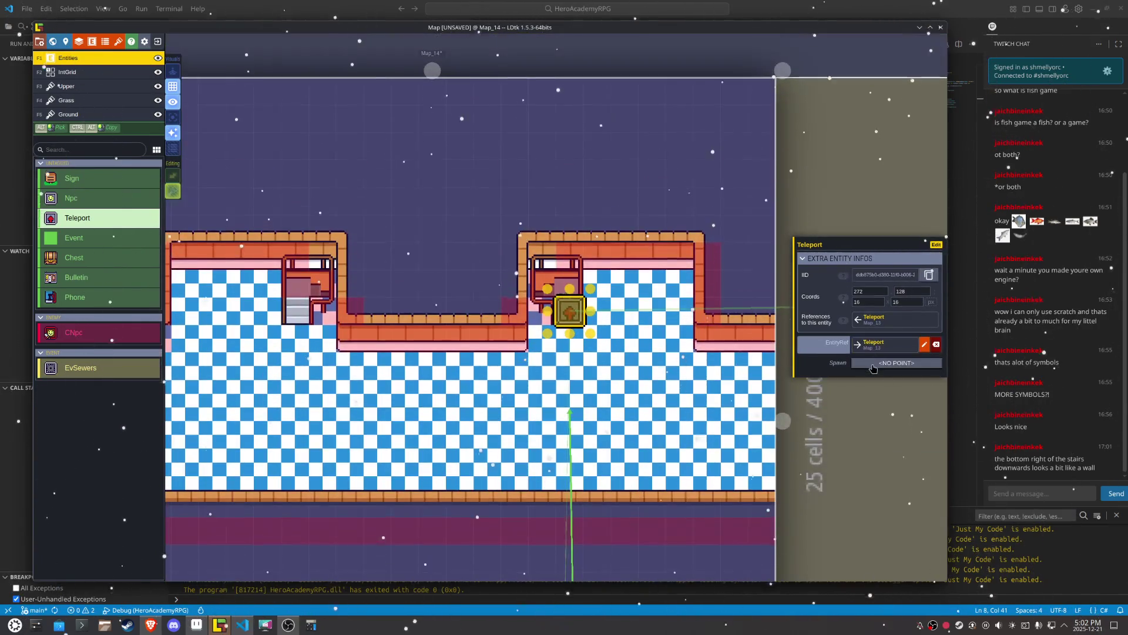
click(873, 363)
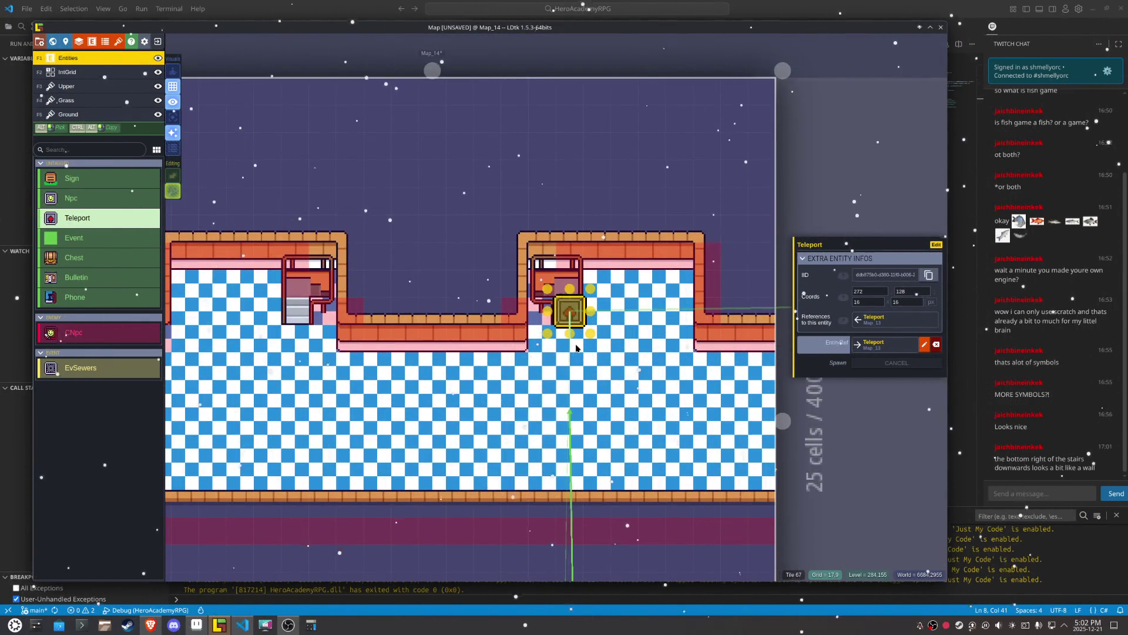
click(576, 348)
Step: Place a second Teleport on Map_14's left stairs, then open Map_13
click(294, 312)
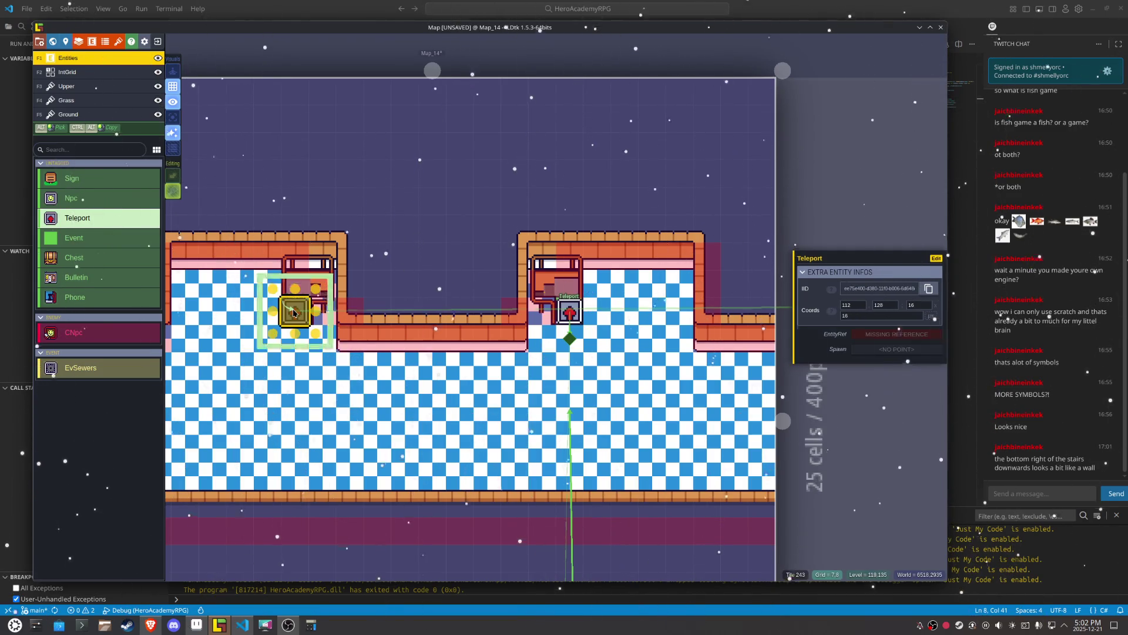
scroll(276, 364, down, 5)
drag(364, 564, 437, 273)
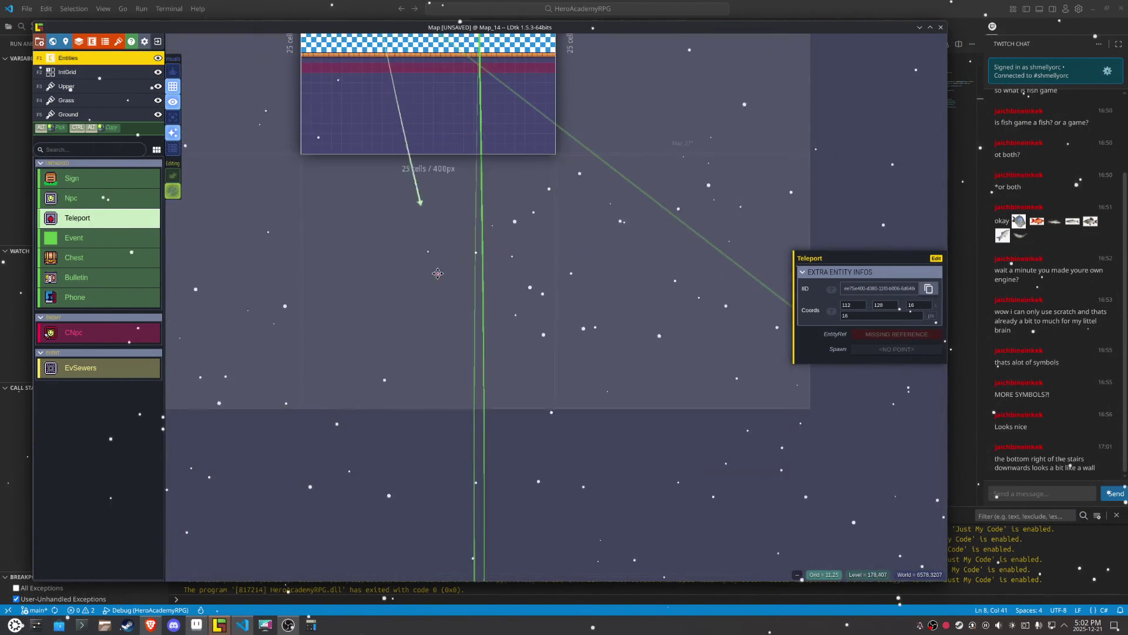
scroll(438, 273, down, 3)
scroll(473, 388, up, 3)
click(473, 387)
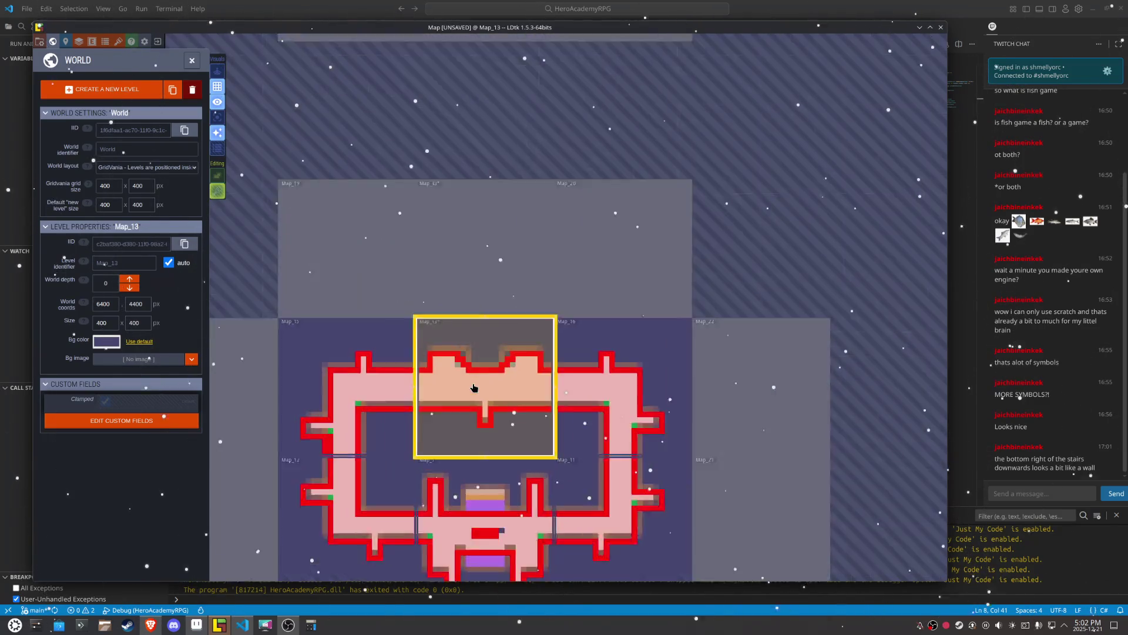
double_click(474, 388)
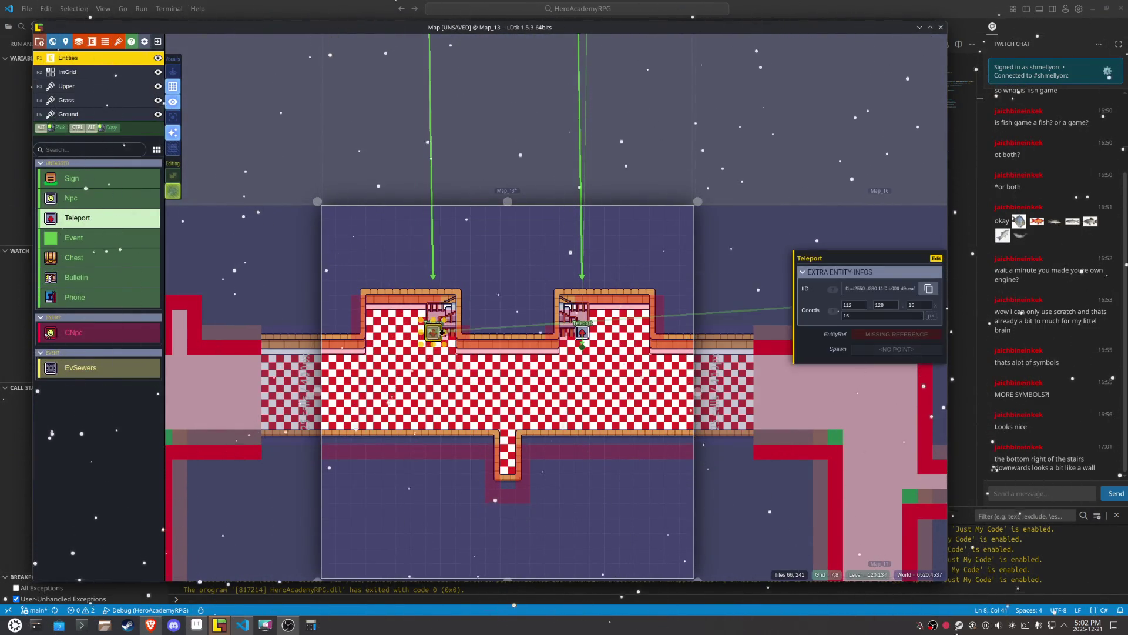
Step: Set the Teleport's spawn to 7,9, link it to Map_14's Teleport, and save
click(863, 349)
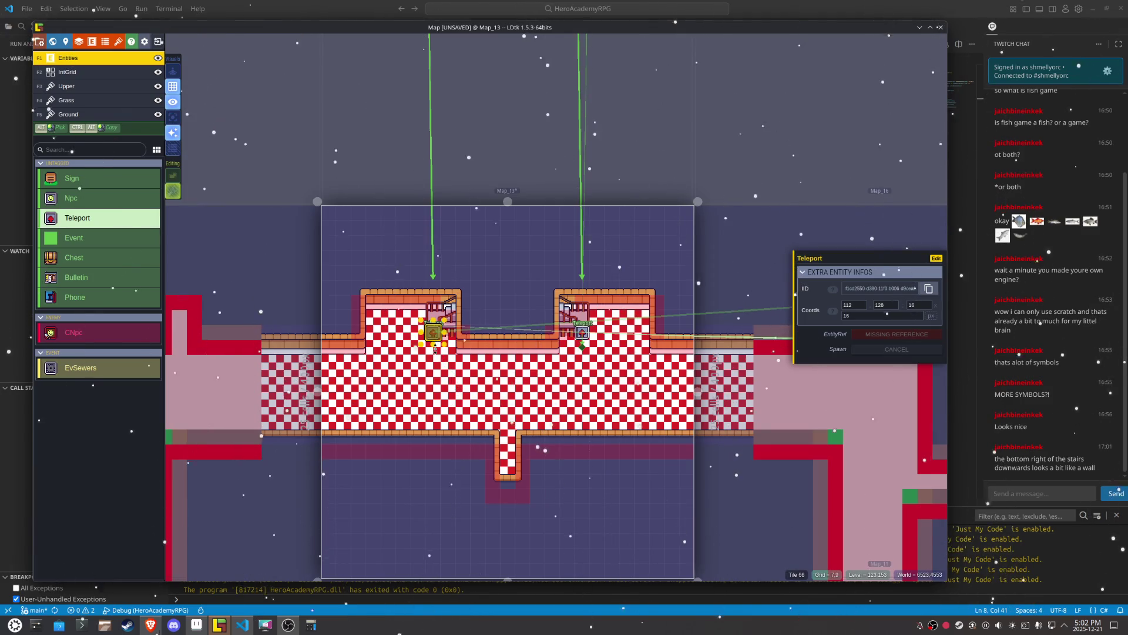
click(435, 352)
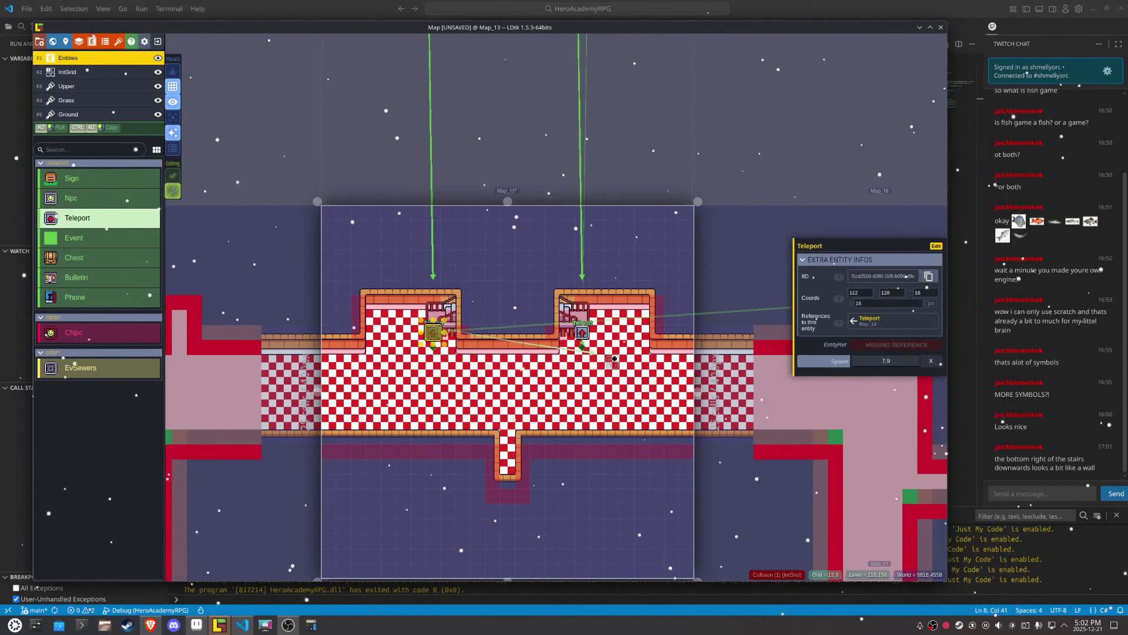
click(879, 348)
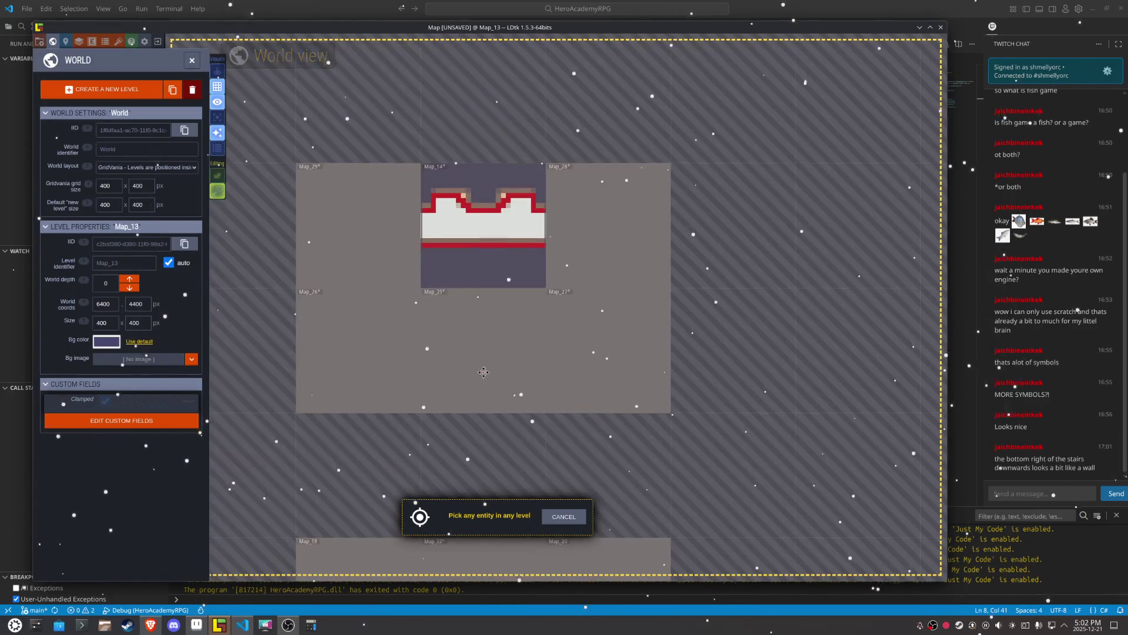
click(464, 217)
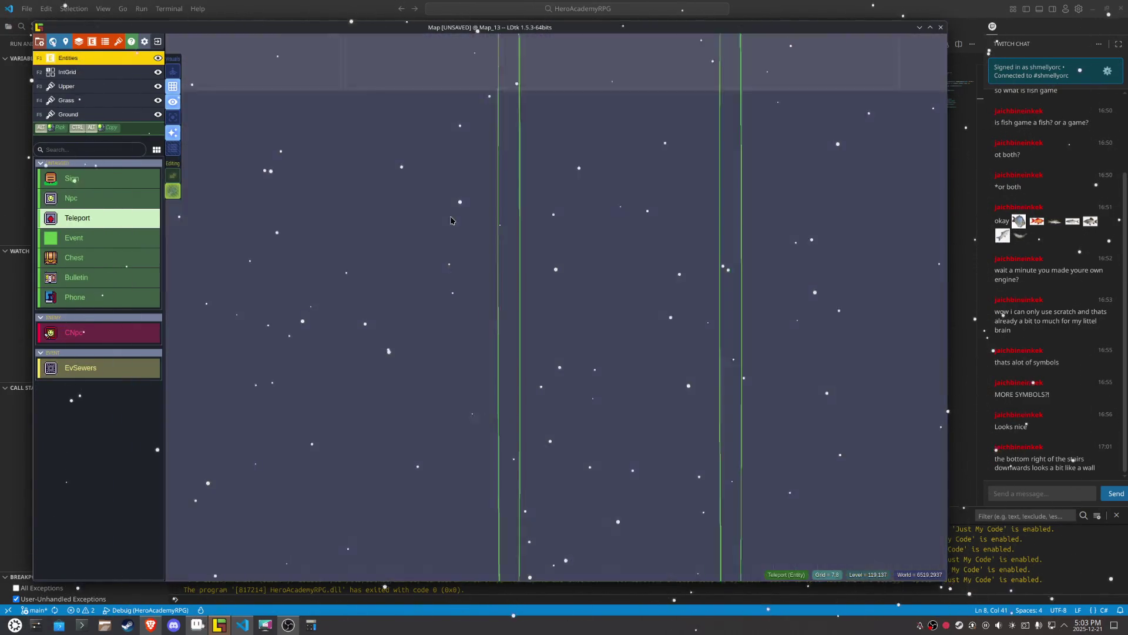
key(ctrl+s)
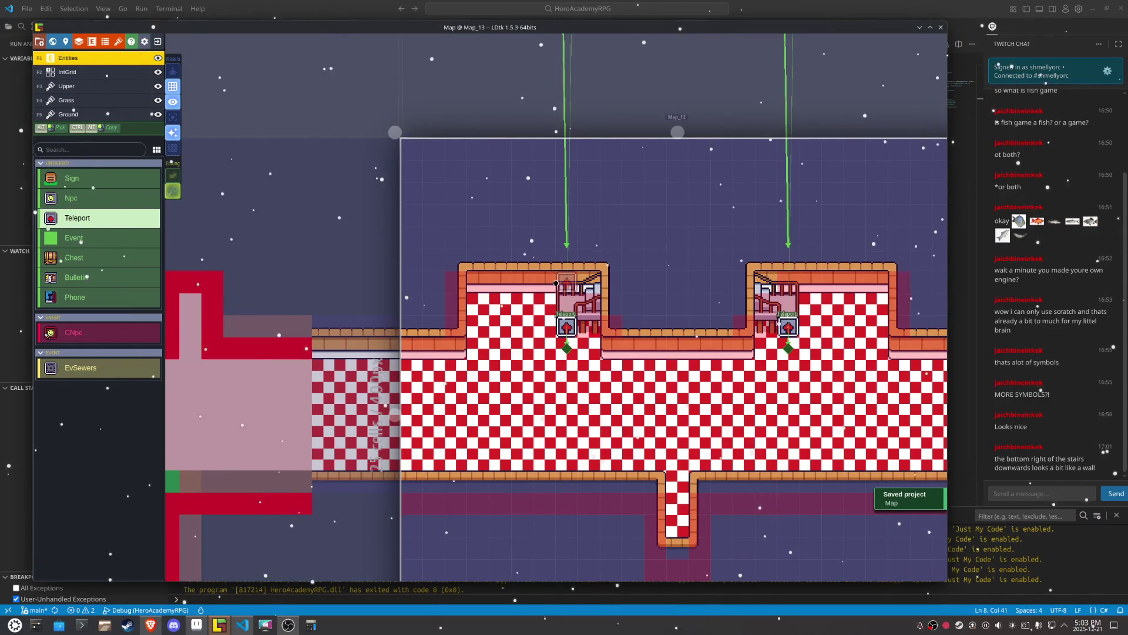
click(558, 331)
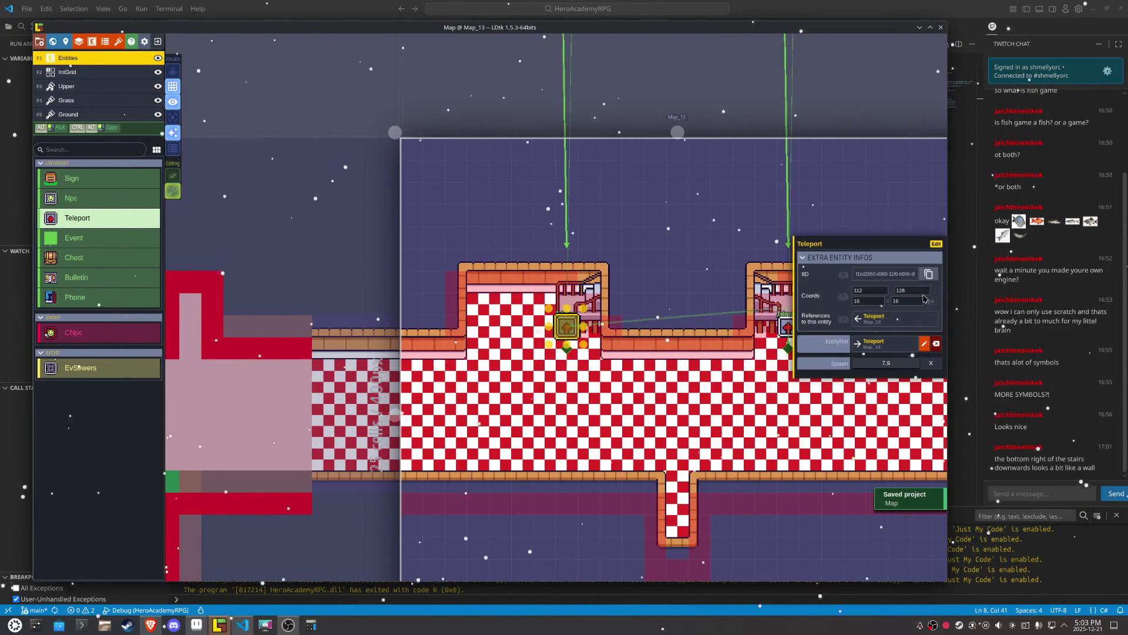
Step: Open the selected Teleport's Edit definition settings, then close them again
click(937, 250)
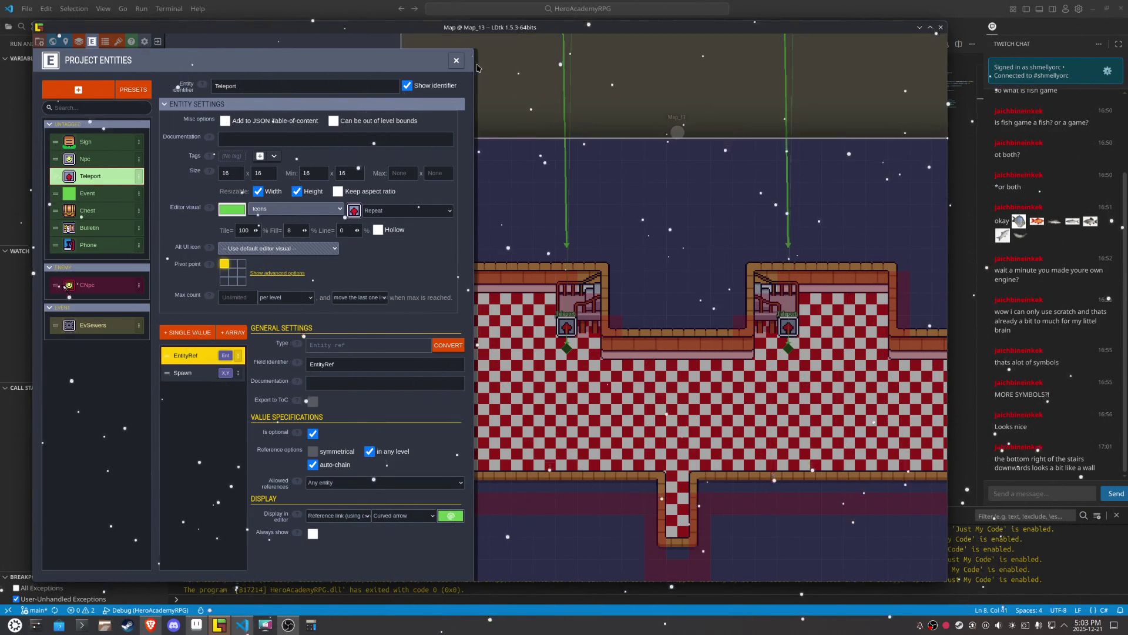
click(455, 59)
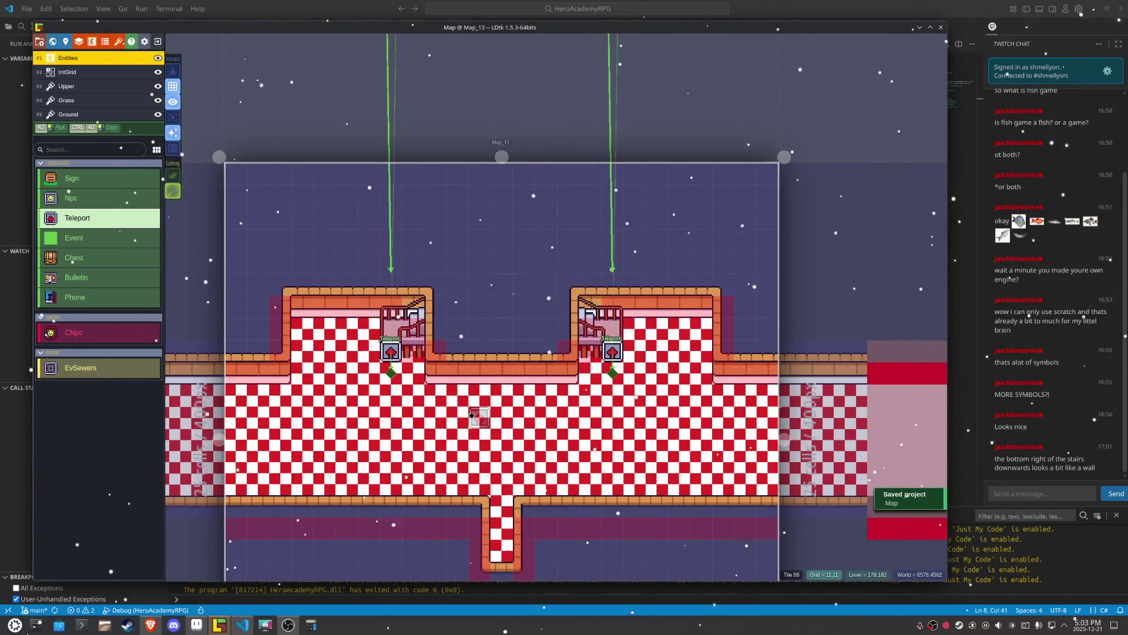
Step: Reopen Project Entities on Teleport from the top toolbar's Entities icon
click(91, 41)
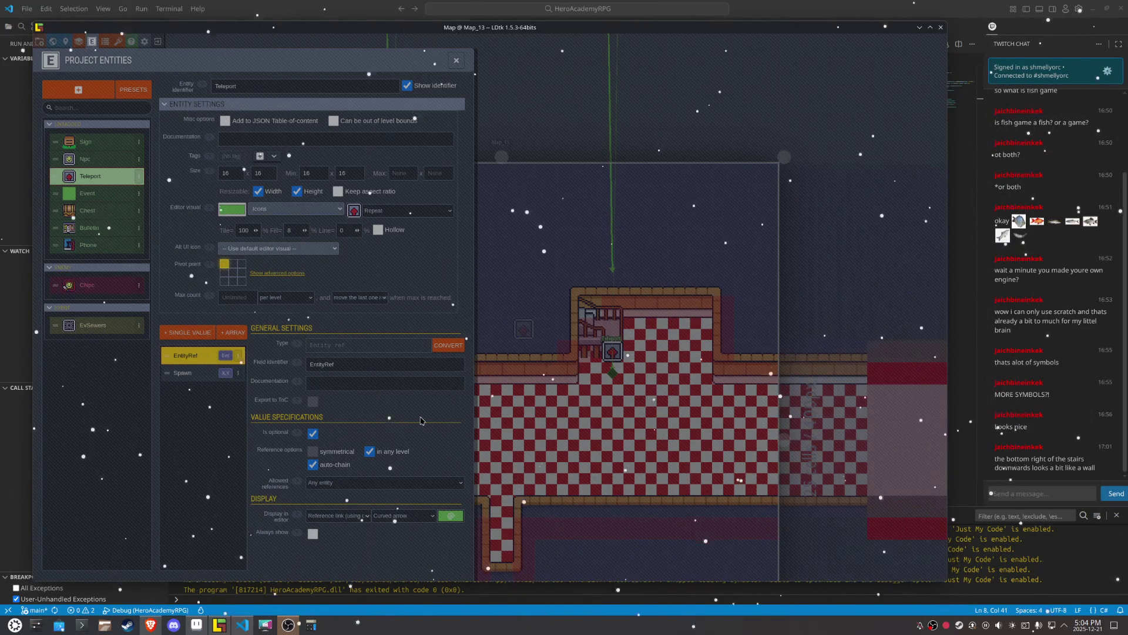
click(457, 62)
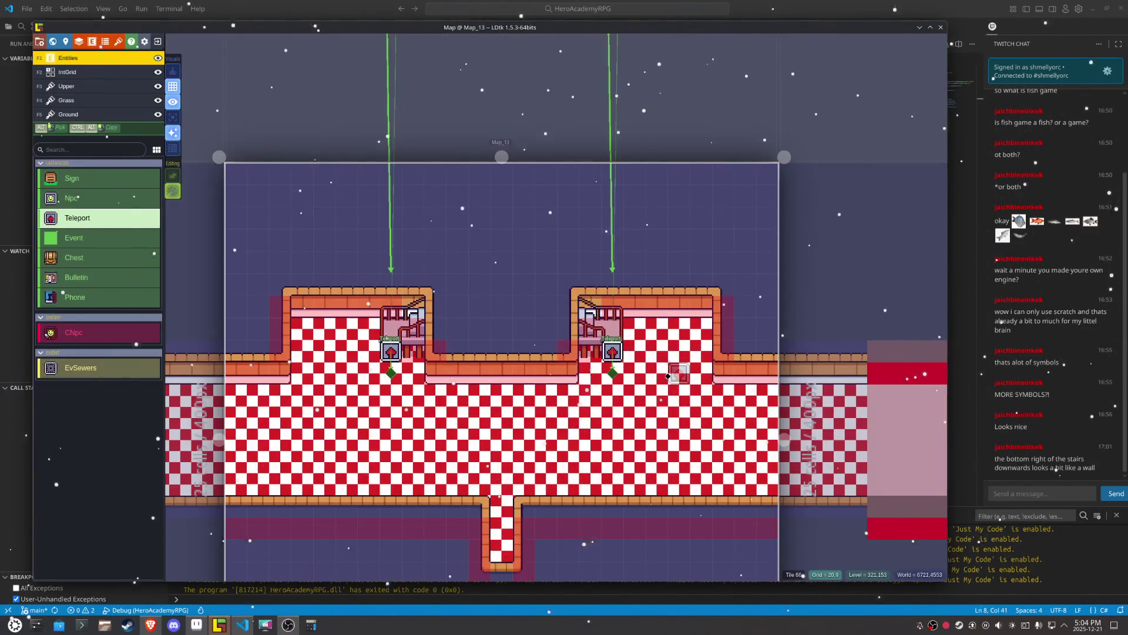
click(388, 353)
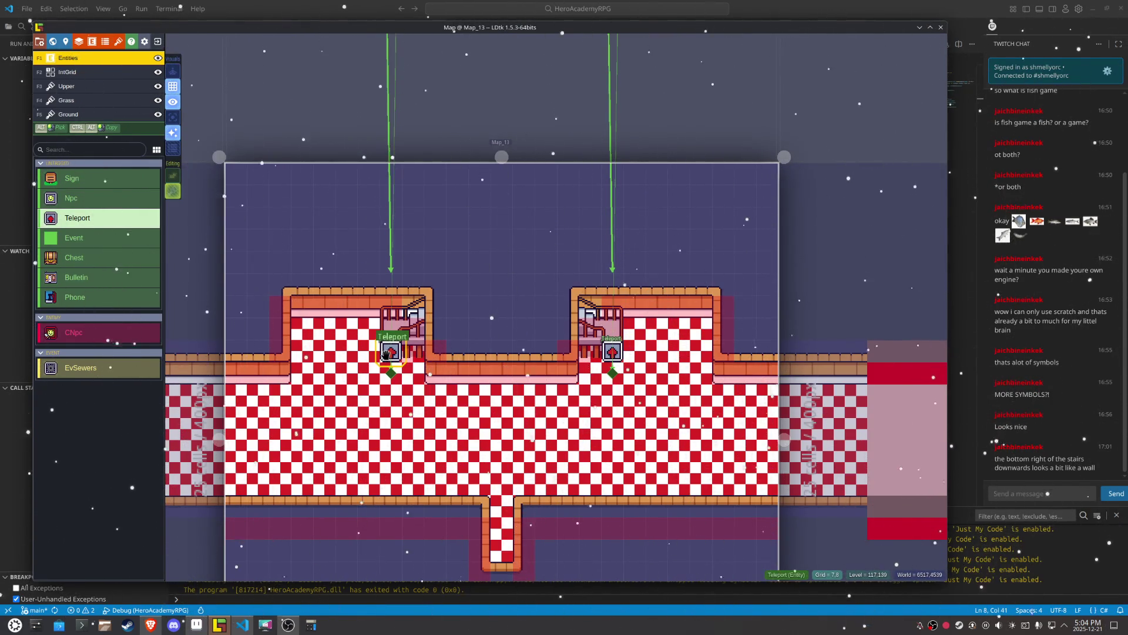
scroll(386, 353, up, 2)
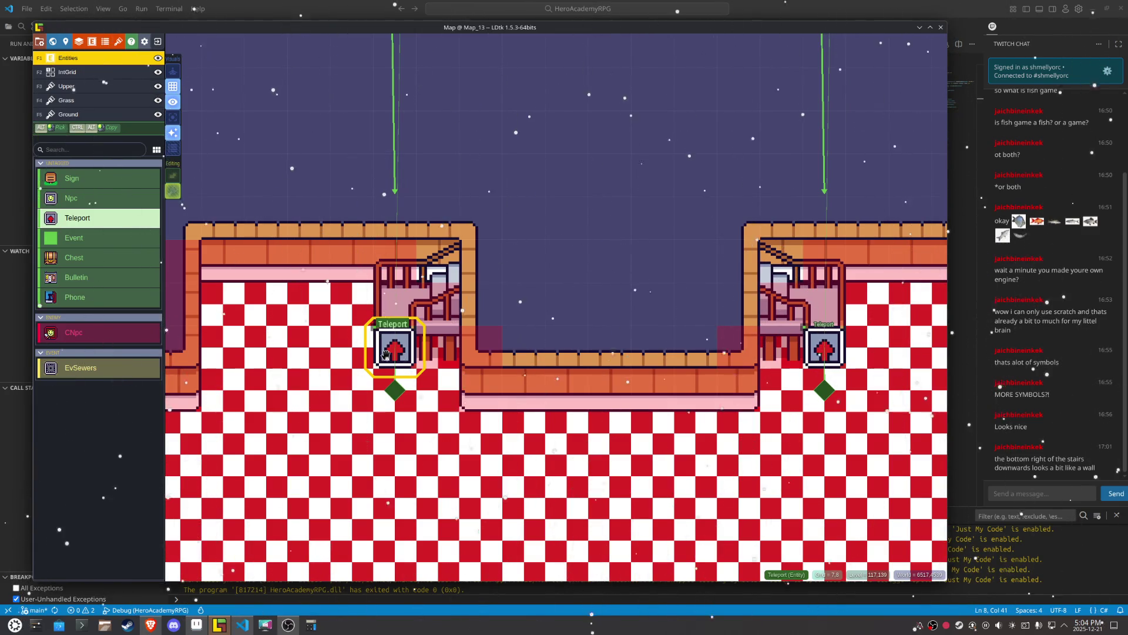
key(Escape)
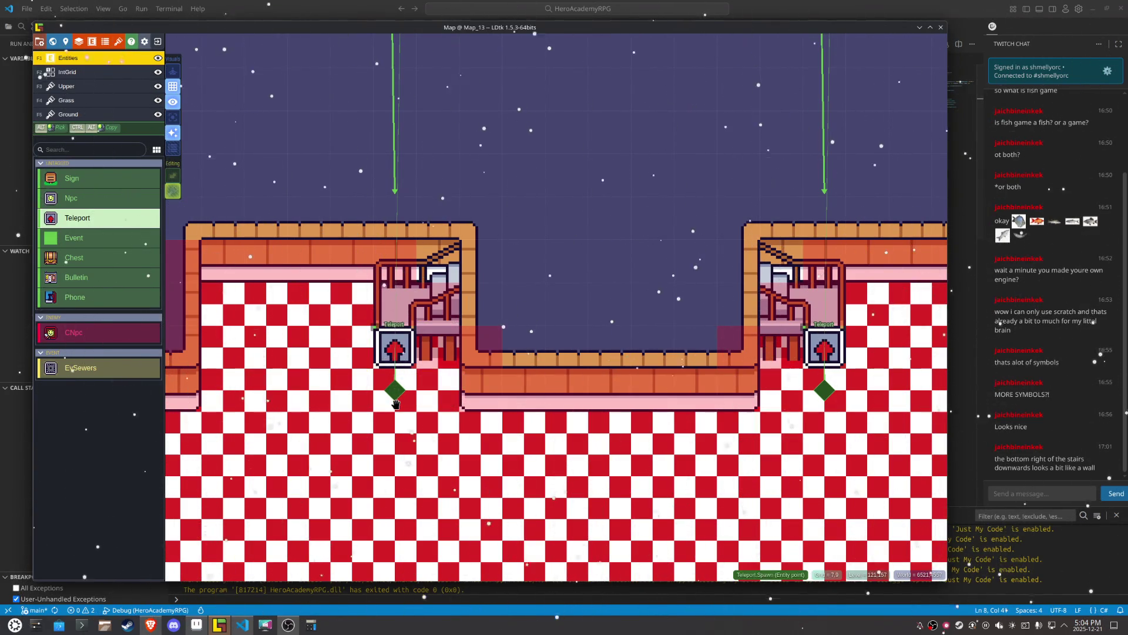
key(ctrl+s)
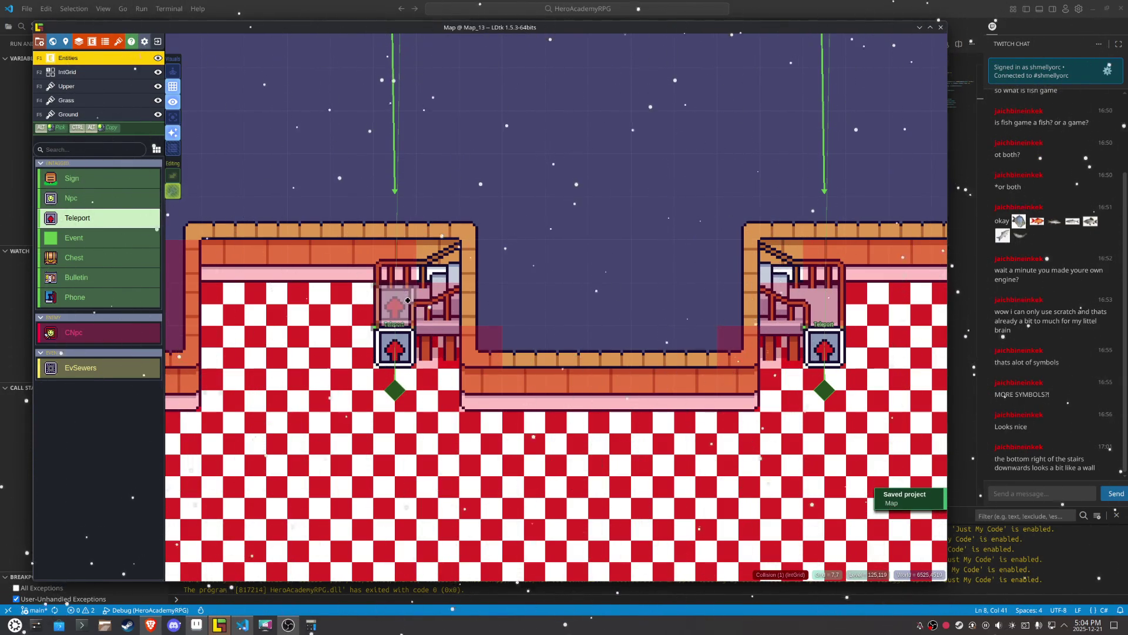
scroll(407, 300, down, 5)
scroll(408, 300, up, 5)
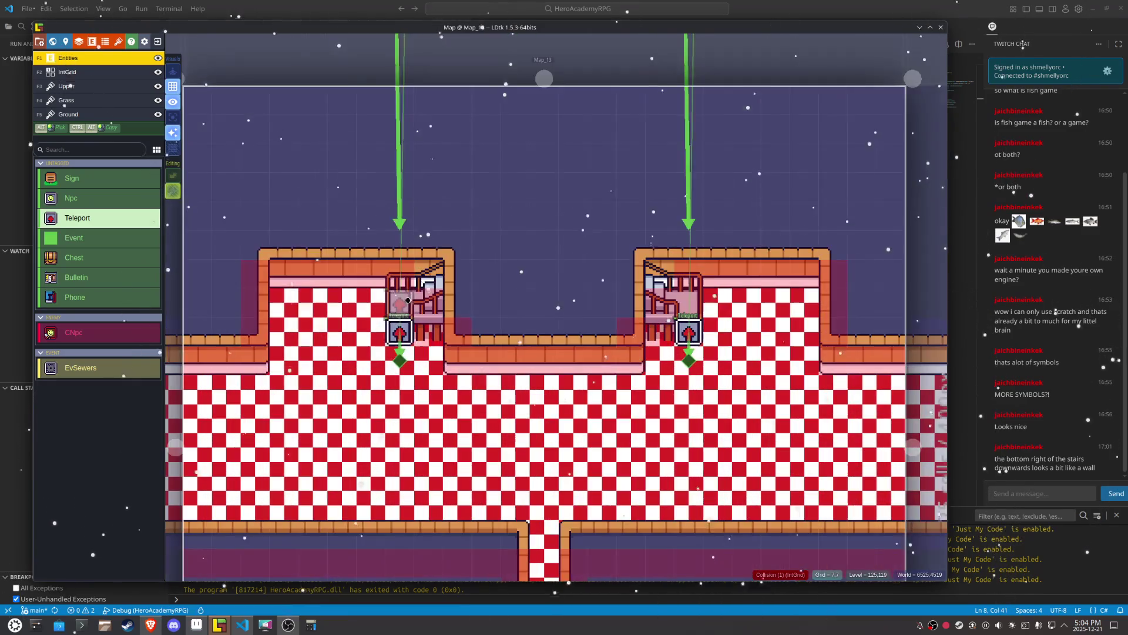
click(399, 331)
Step: Tag both the Teleport and EvSewers entities with 'Teleport' and save
click(935, 243)
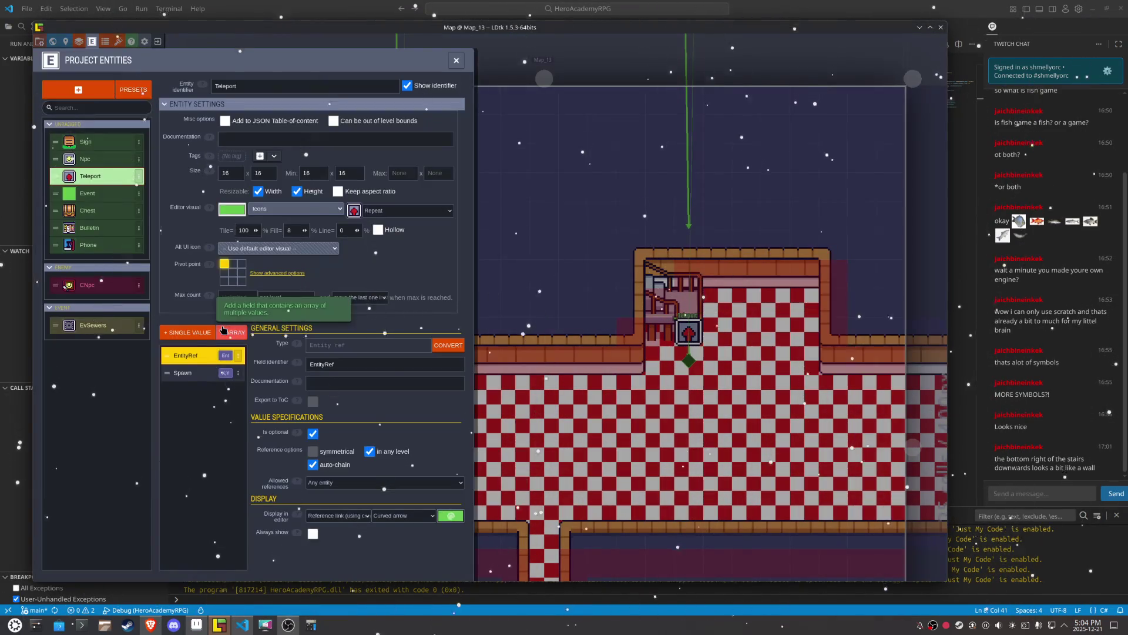
click(238, 155)
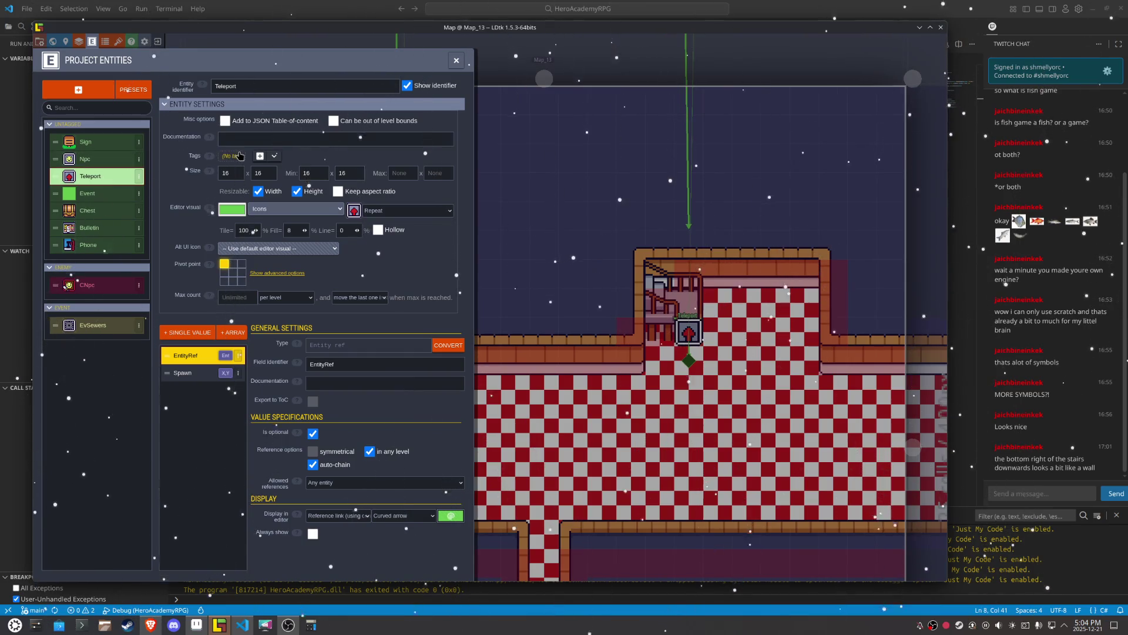
text(Telepor)
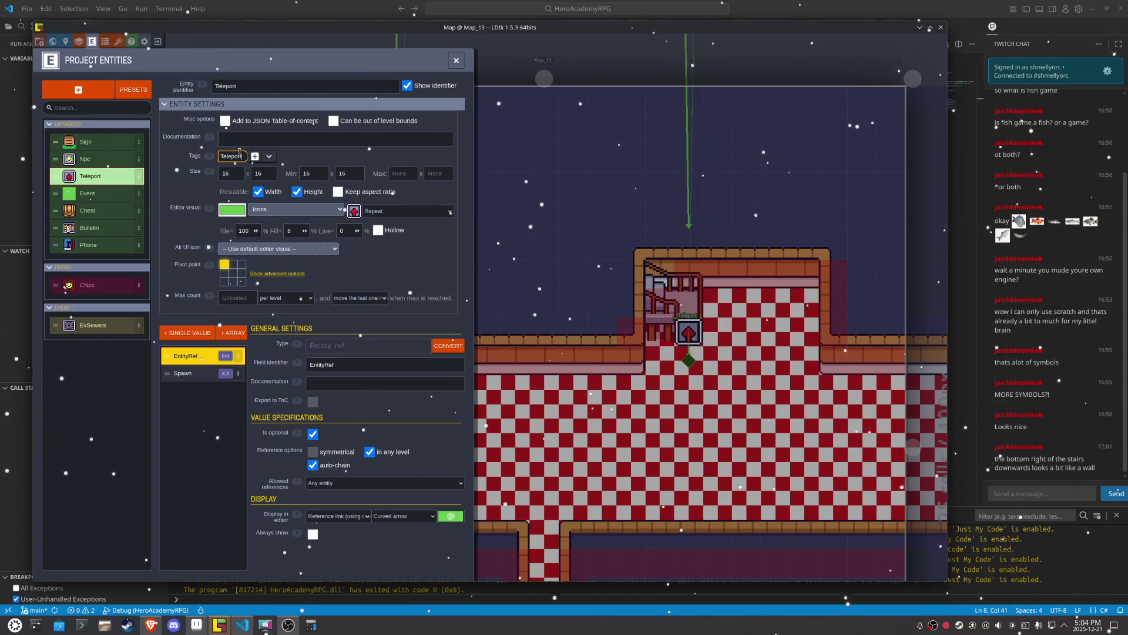
key(Return)
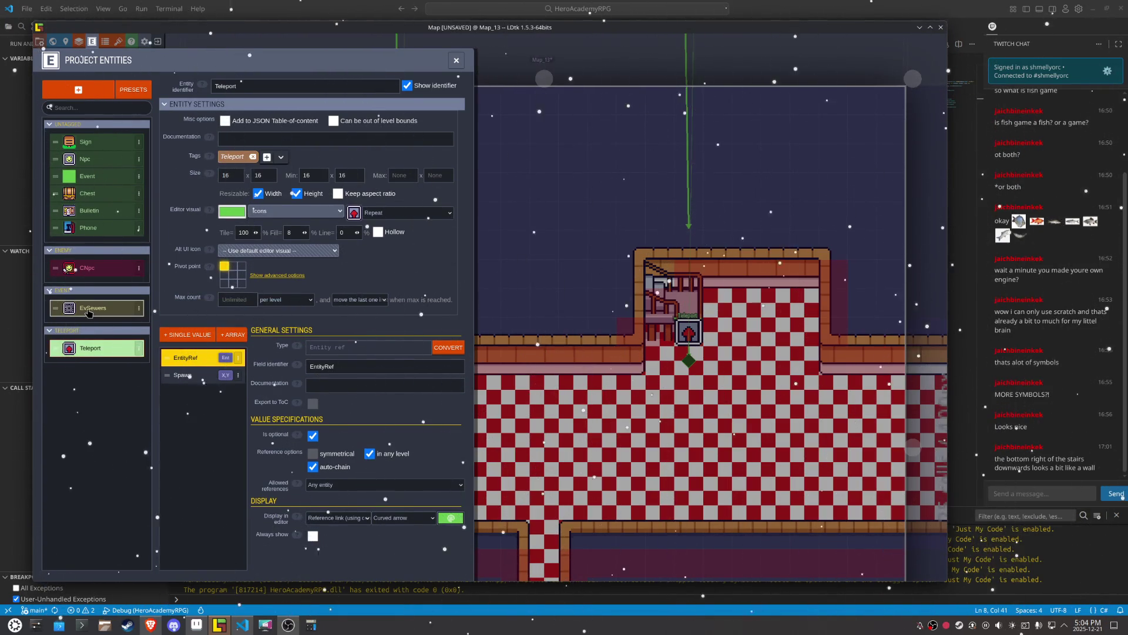
click(88, 308)
click(274, 157)
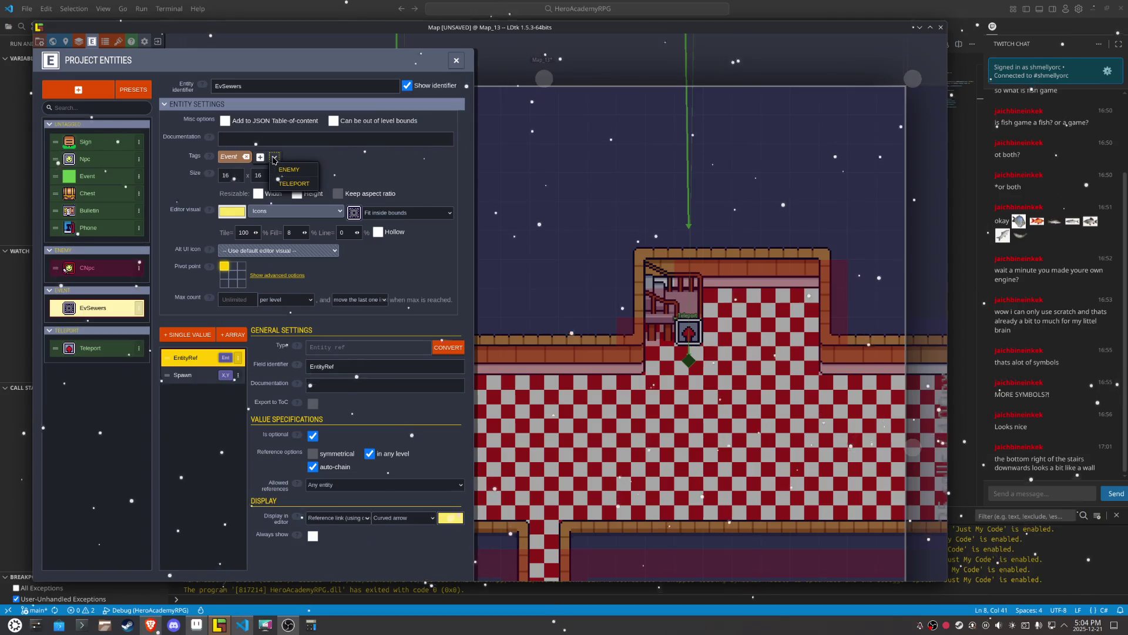
click(294, 188)
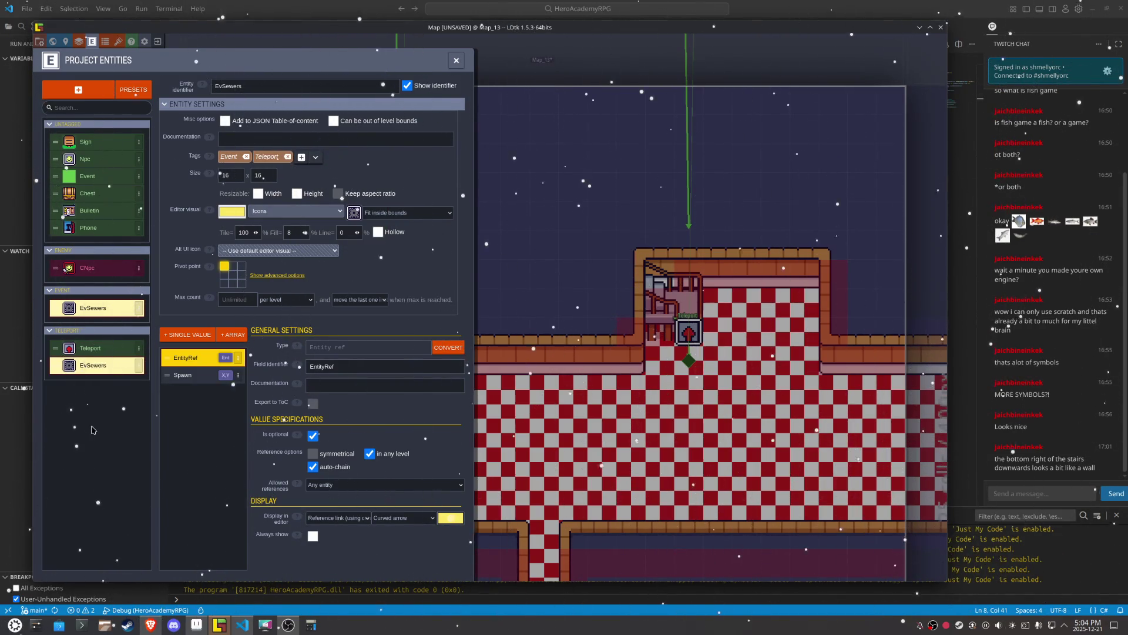
key(ctrl+s)
Step: Restrict Teleport's allowed references to entities with the specified tag Teleport
click(94, 348)
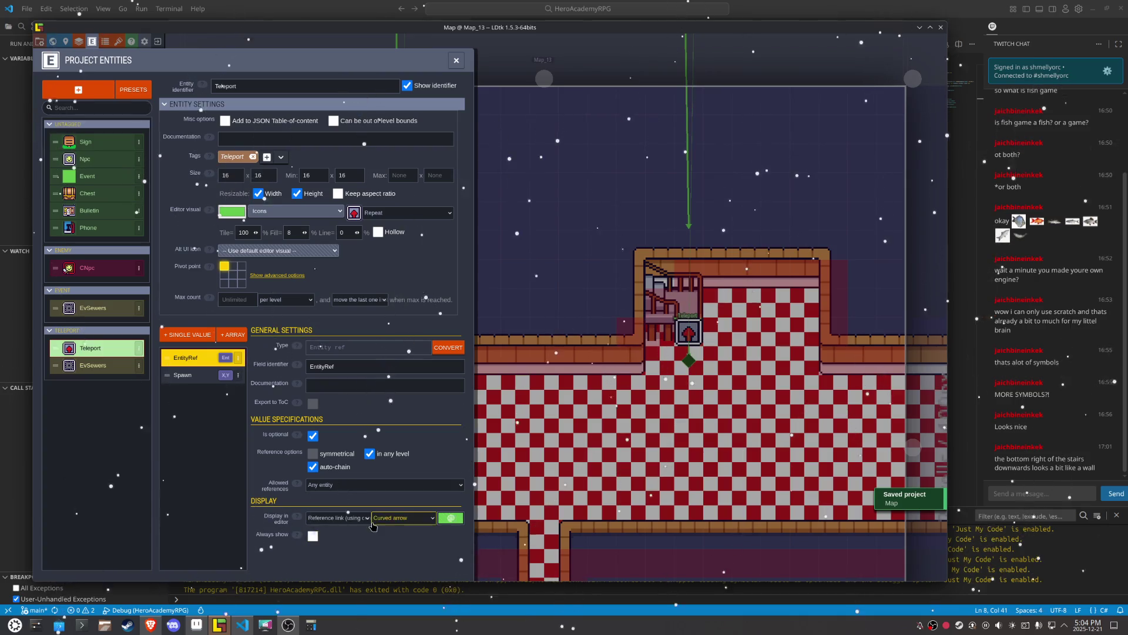
click(365, 485)
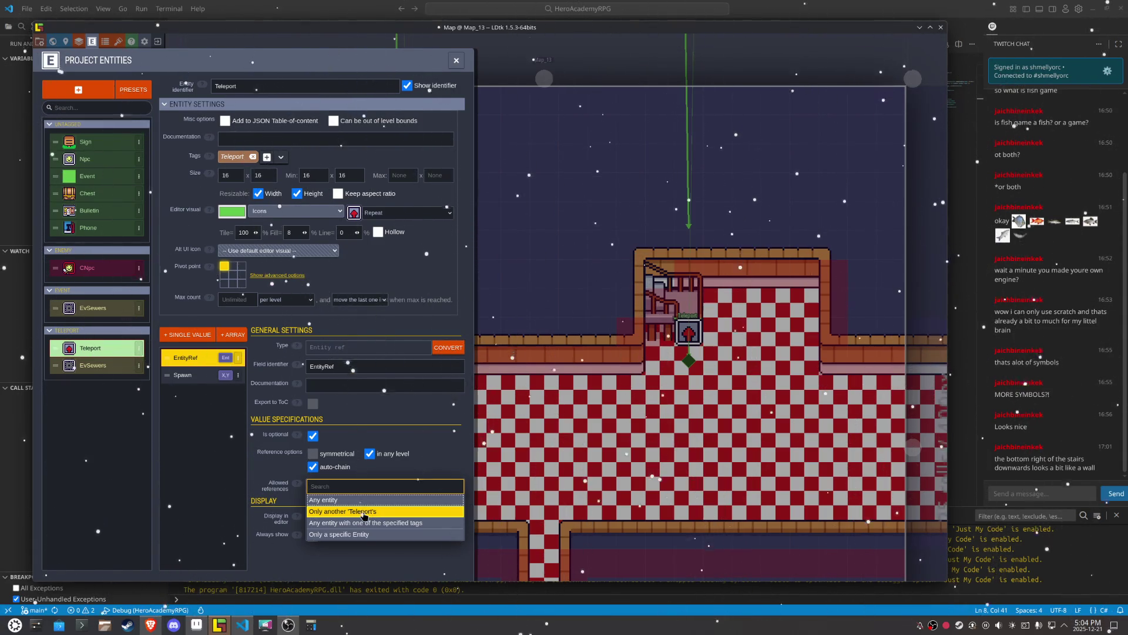
click(363, 515)
click(93, 365)
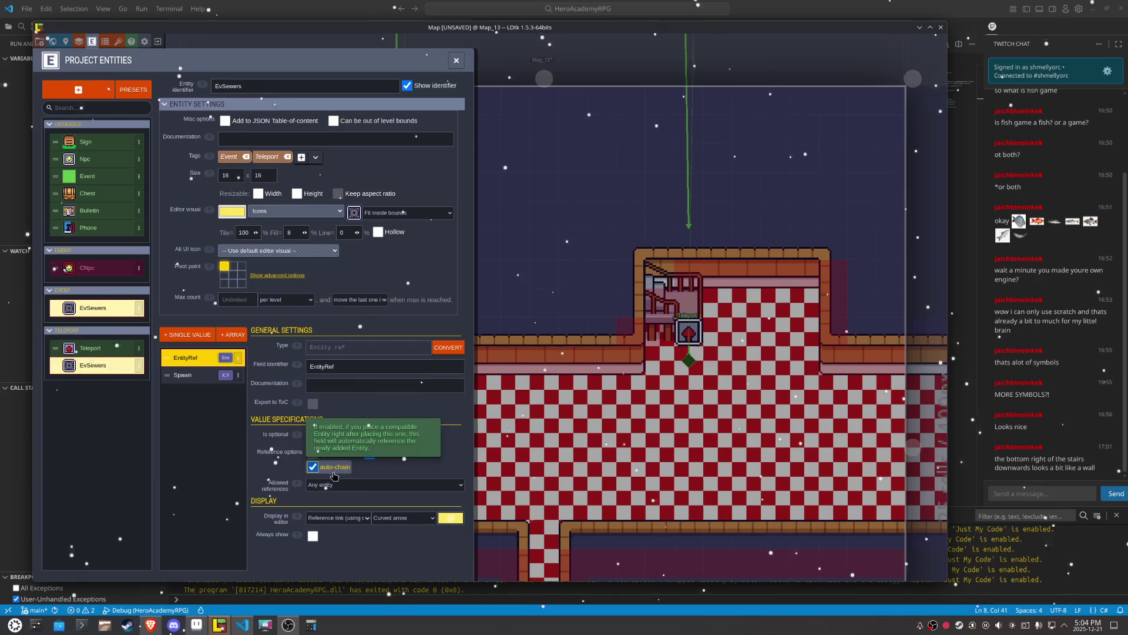
click(336, 486)
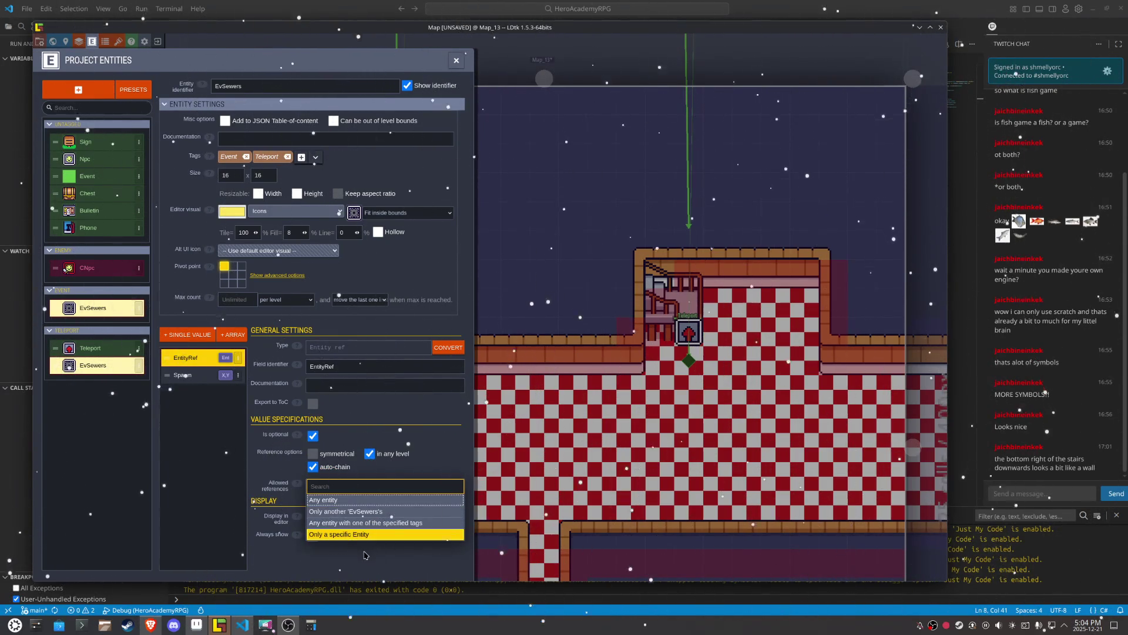
click(100, 351)
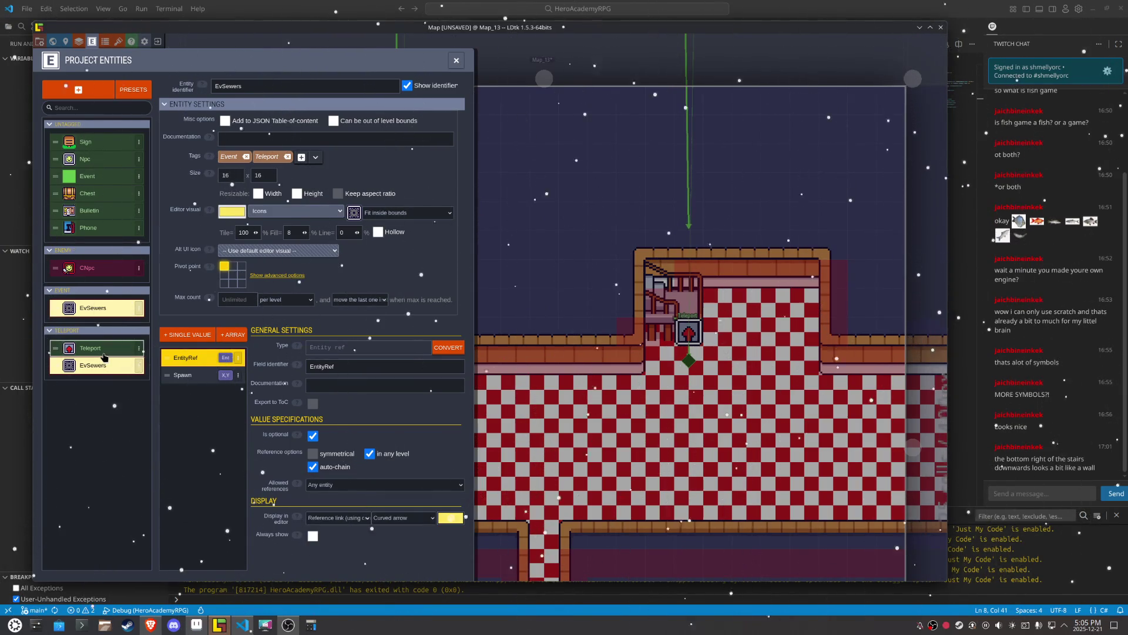
click(102, 352)
click(352, 484)
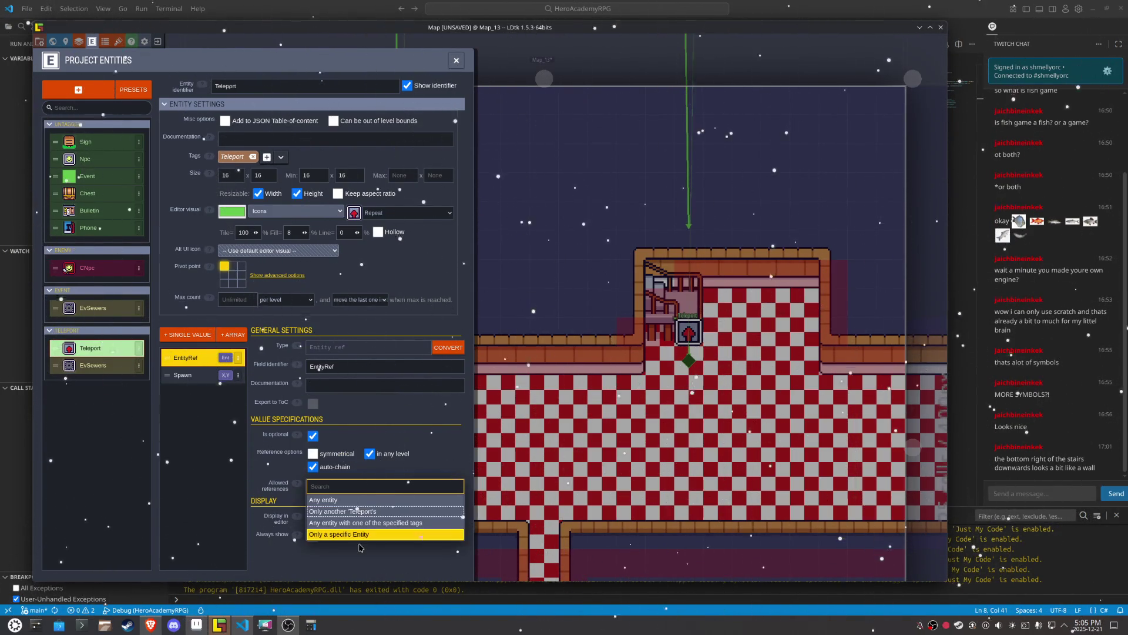
click(362, 522)
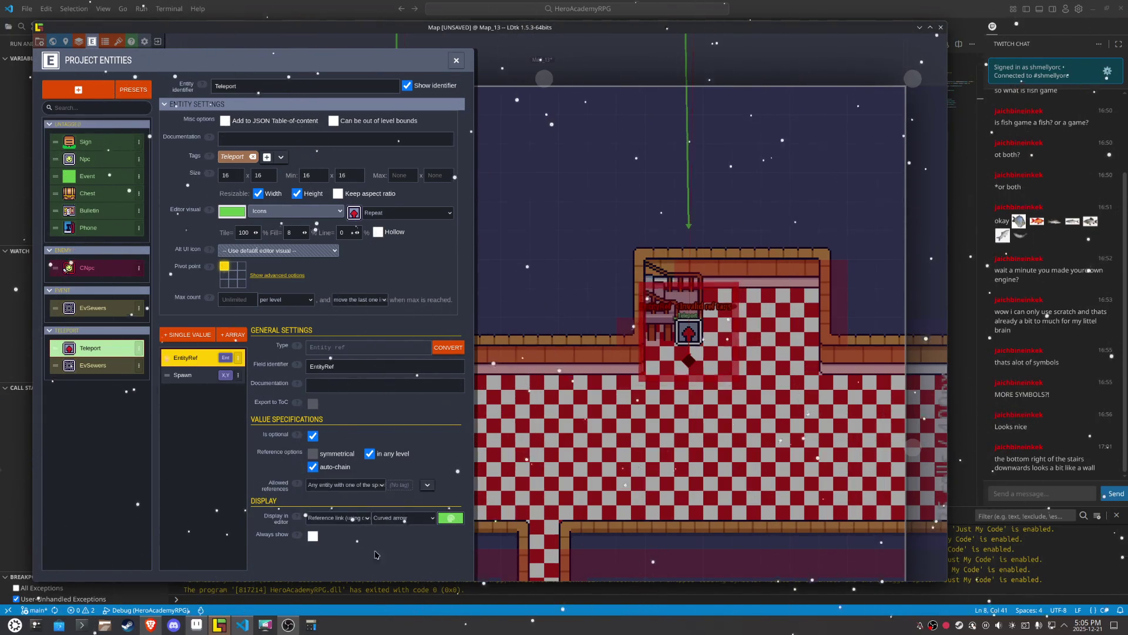
click(427, 484)
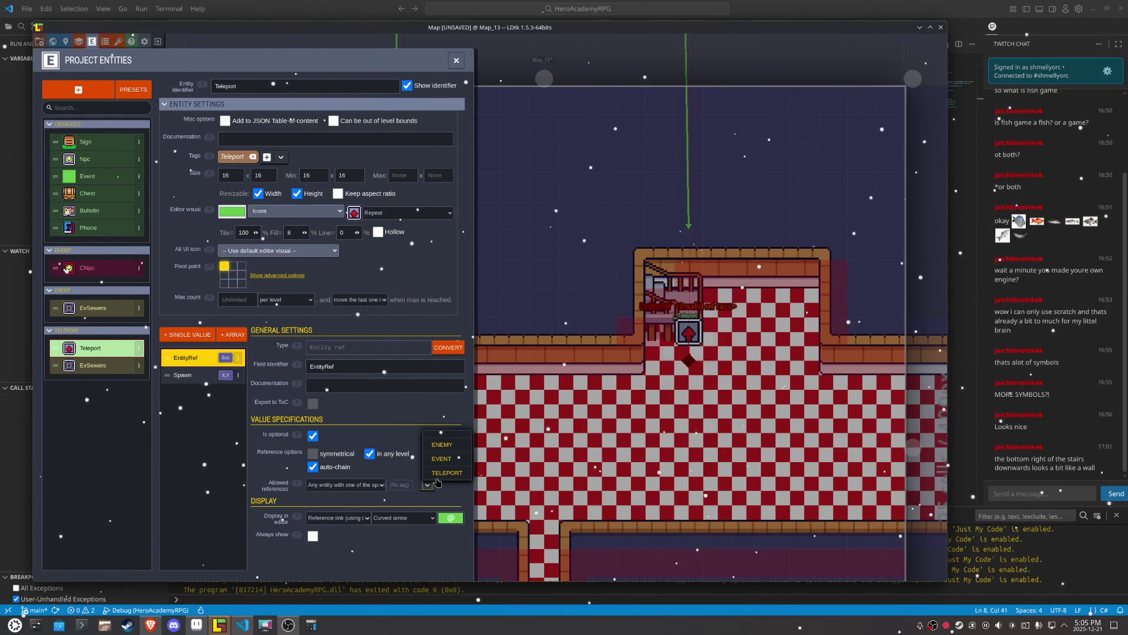
click(445, 472)
Step: Restrict EvSewers' allowed references to Teleport-tagged entities and save the project
click(93, 365)
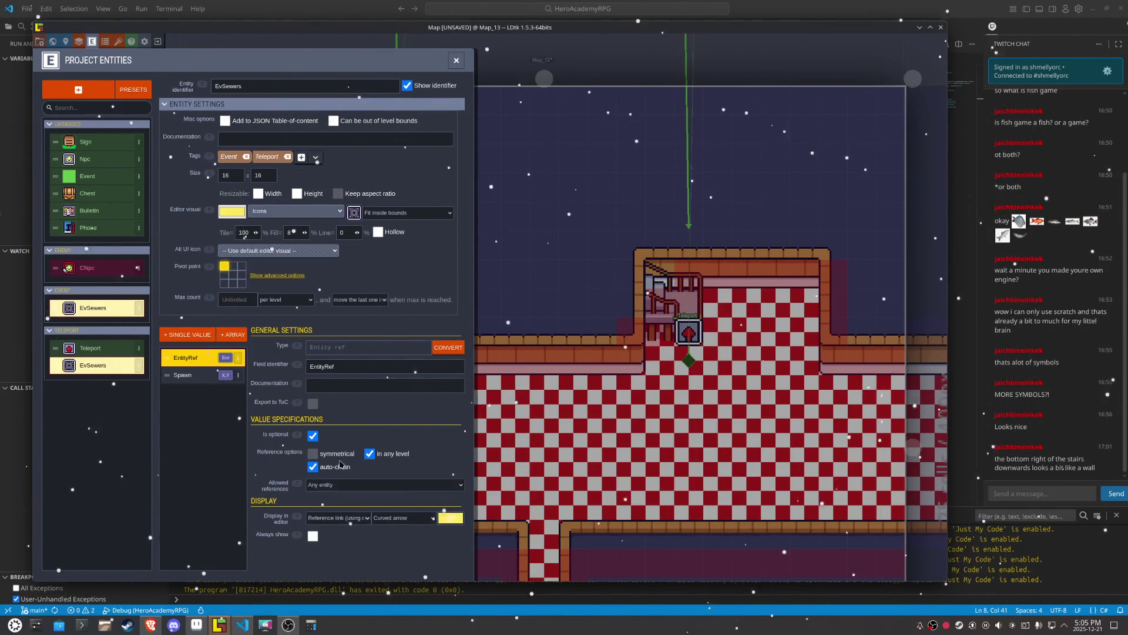
click(345, 486)
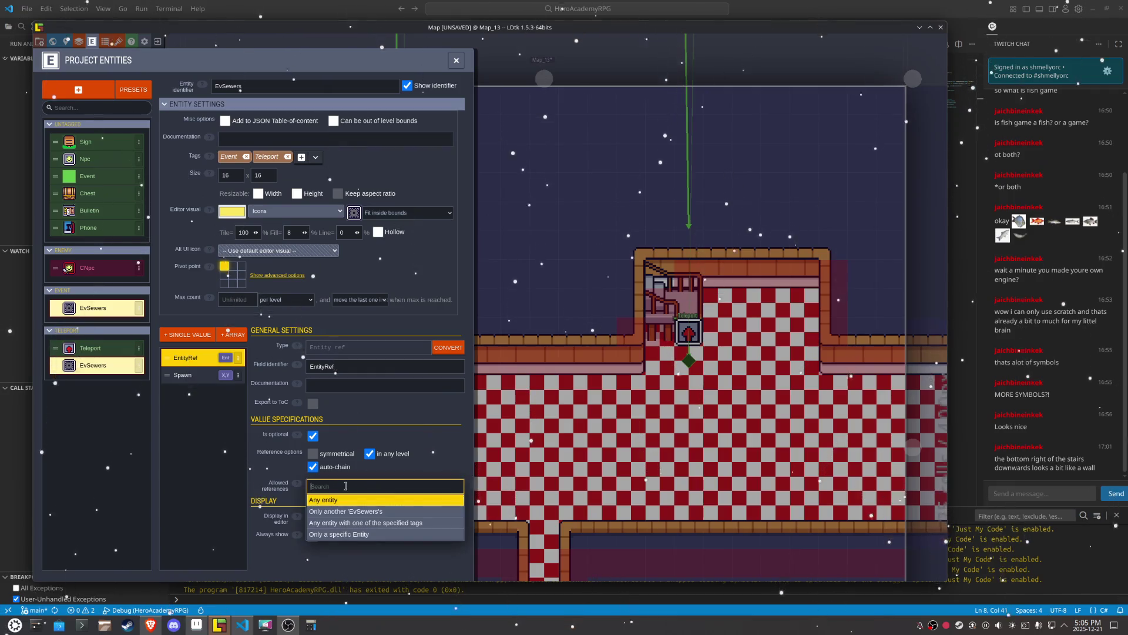
click(408, 525)
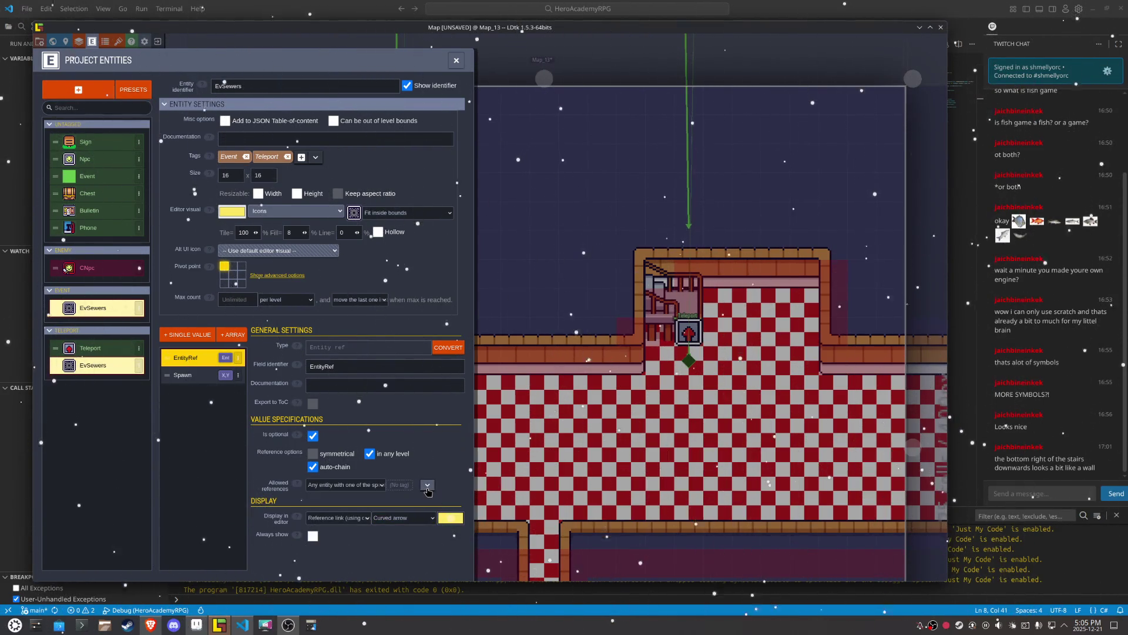
click(427, 485)
click(455, 475)
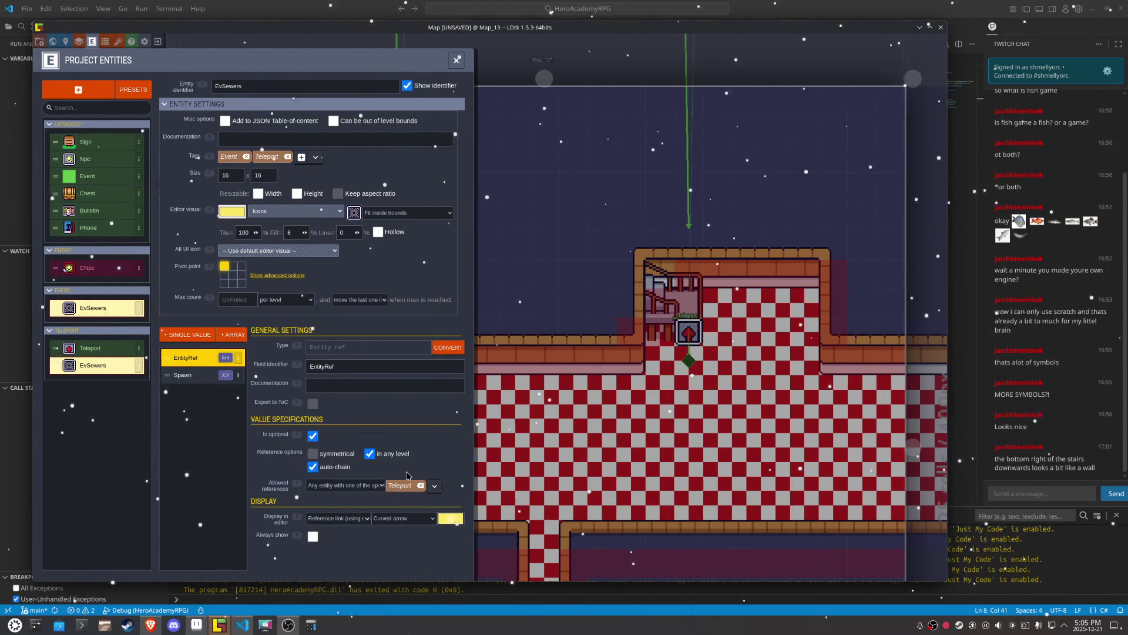
key(ctrl+s)
Step: Close the entity definitions and open Map_14 from the world view
click(570, 241)
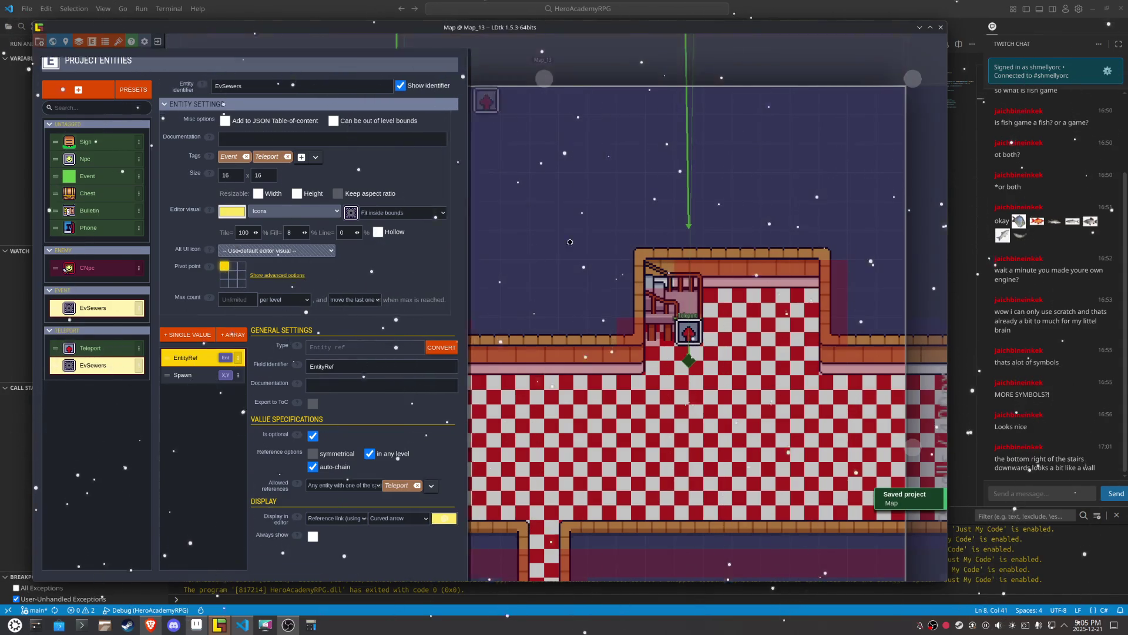
click(684, 326)
key(Escape)
key(w)
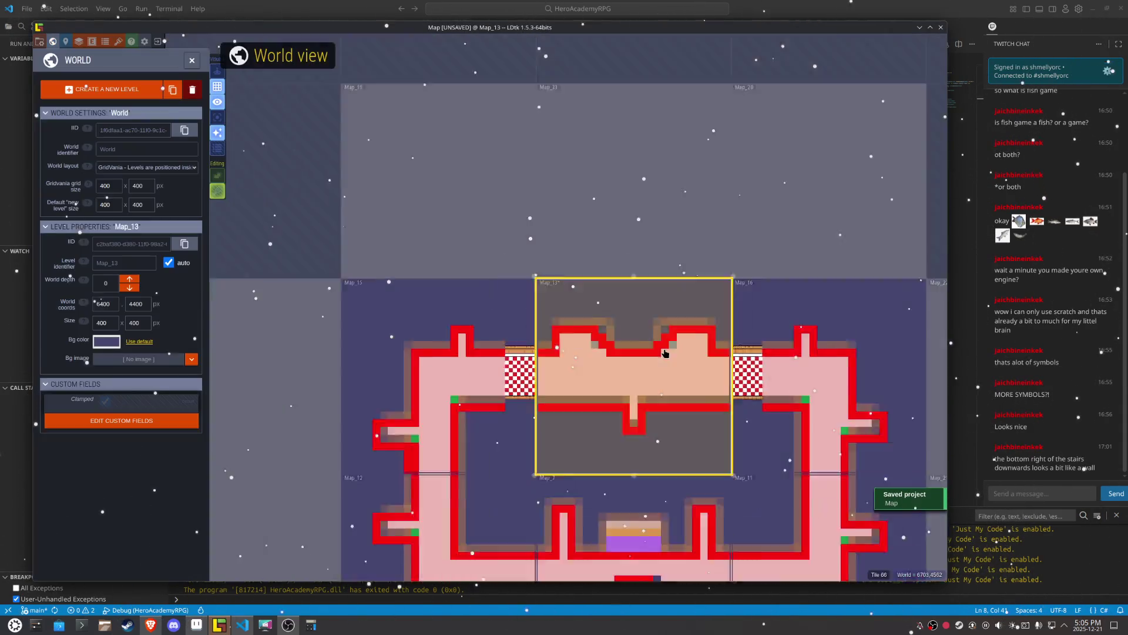
scroll(665, 353, down, 5)
double_click(635, 141)
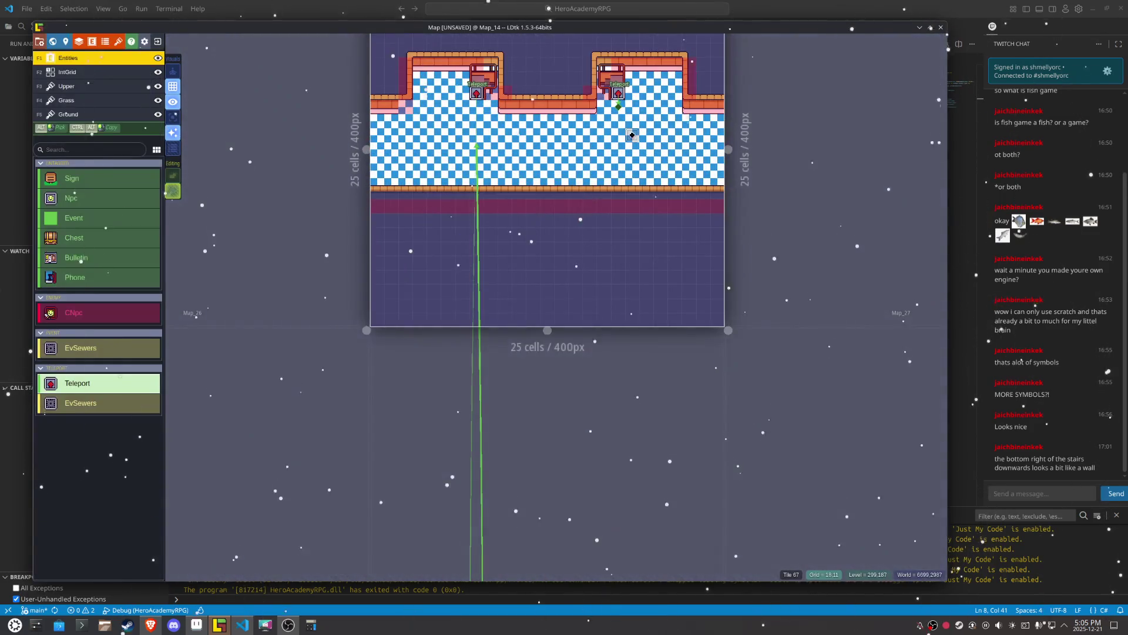
Step: Select Map_14's right-hand Teleport and reopen the Teleport entity definition
click(617, 92)
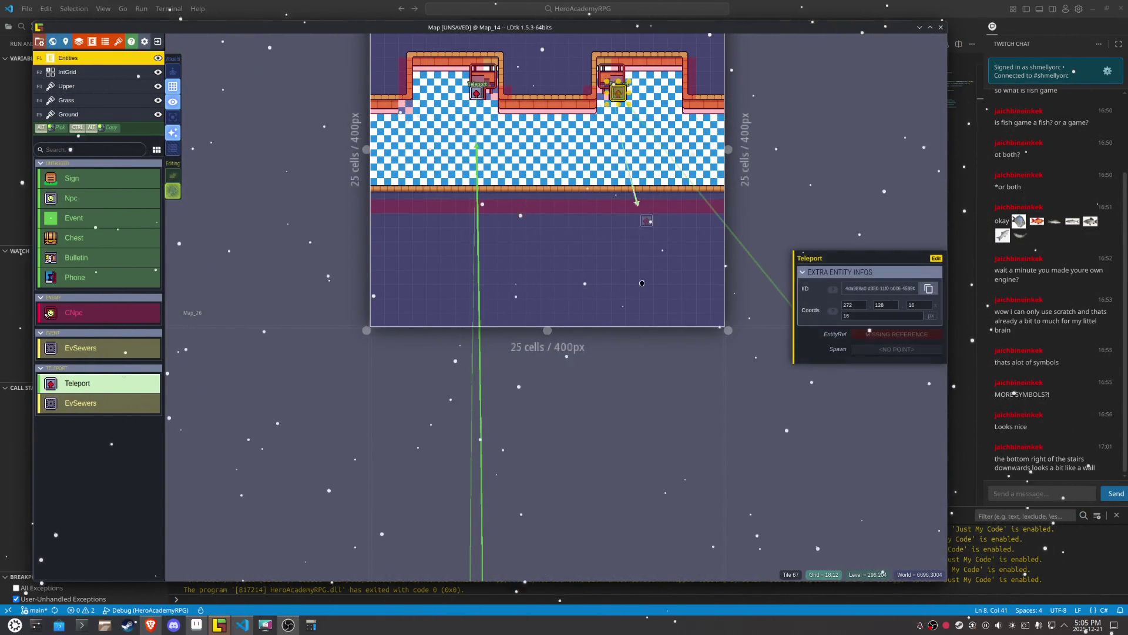
key(w)
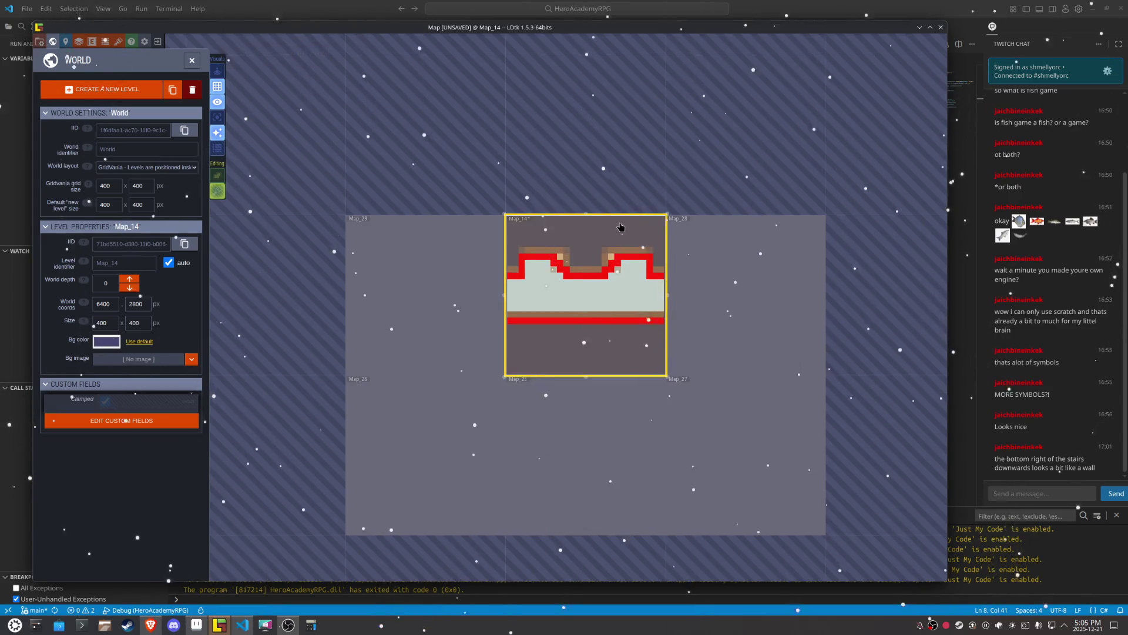
double_click(620, 227)
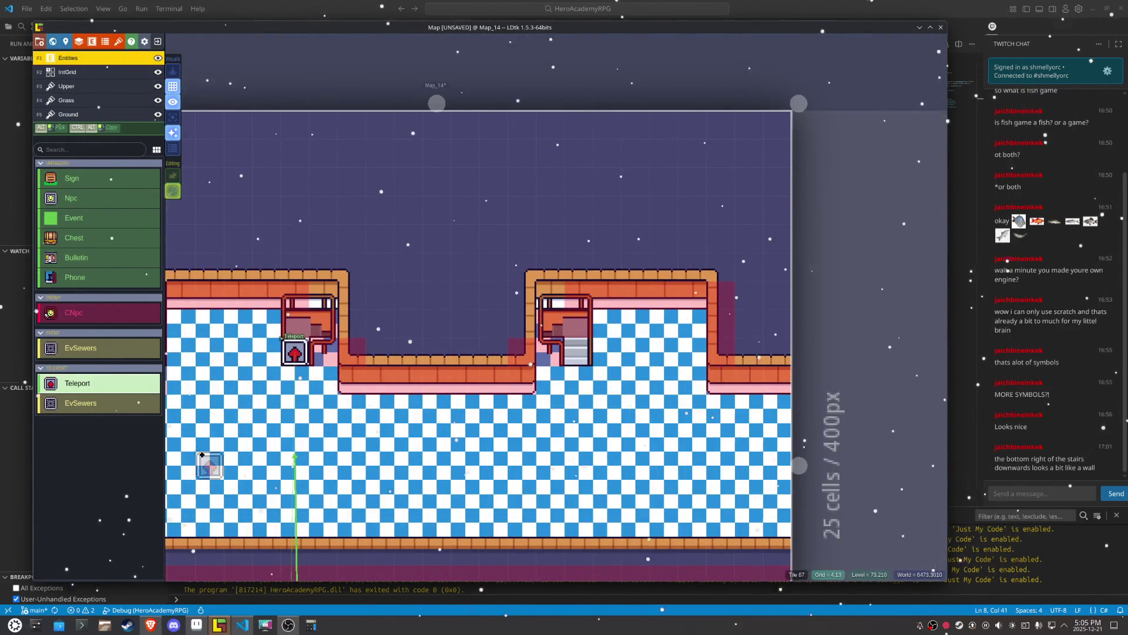
key(e)
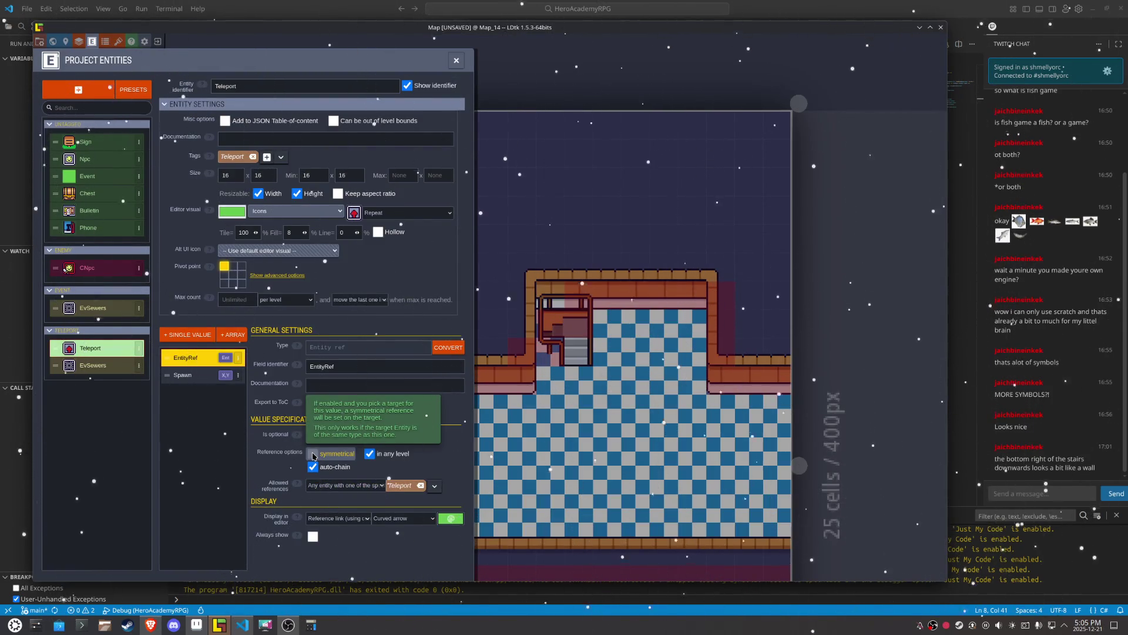
Step: Keep Teleport's allowed references as 'Any entity with one of the specified tags' plus Teleport, then close Project Entities
click(341, 489)
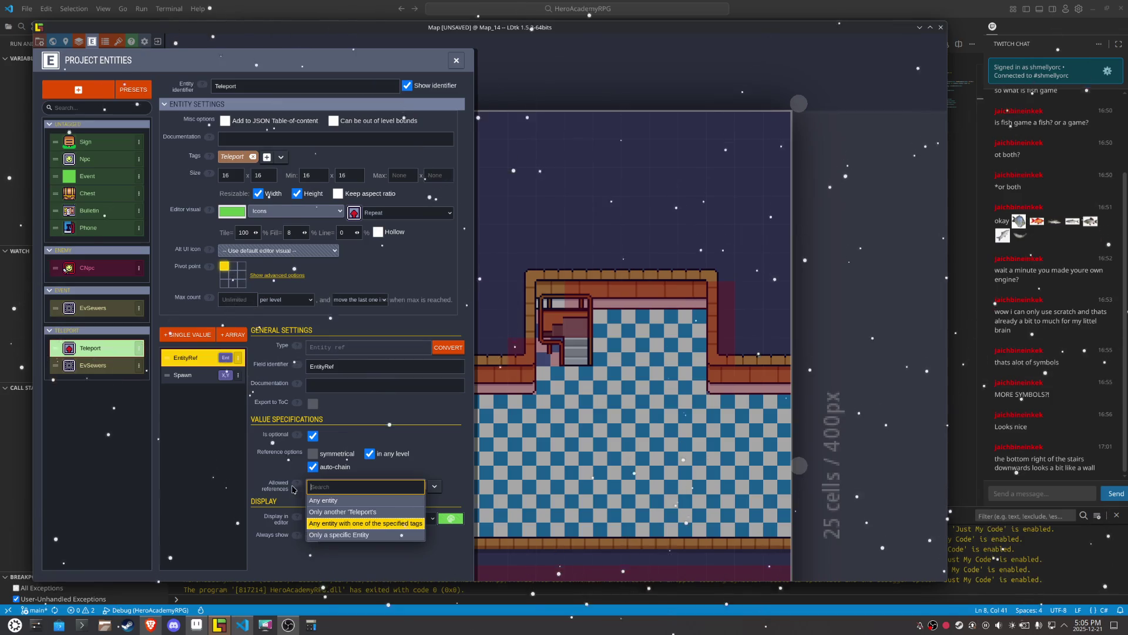
click(280, 465)
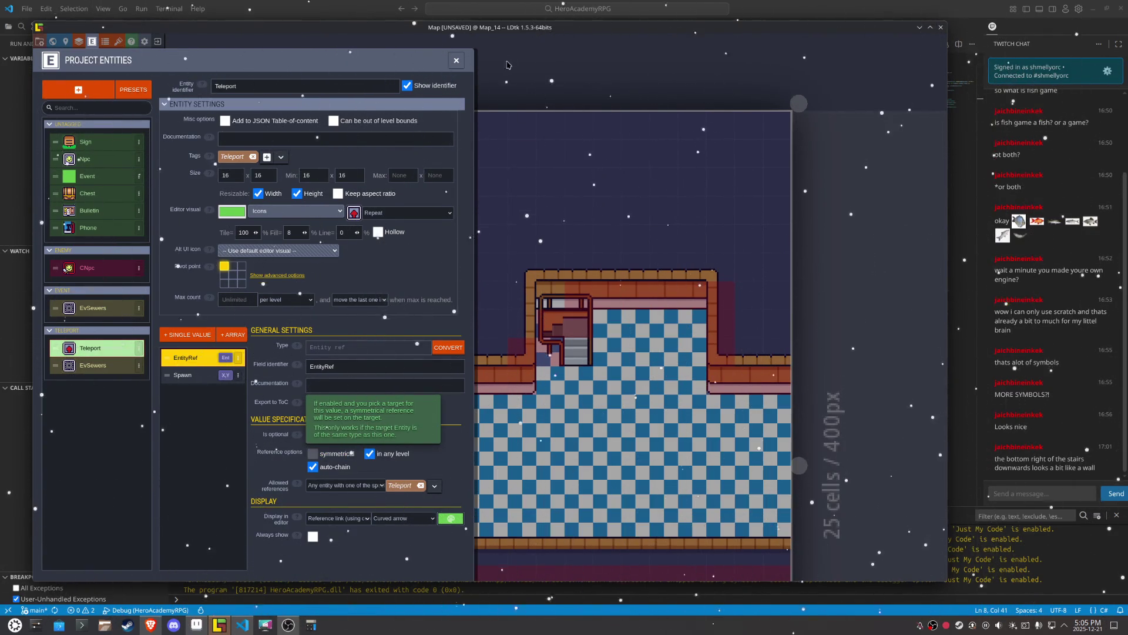
click(456, 60)
click(574, 348)
Step: Open Map_13 and set its stairside Teleport's spawn point just below the stairs
scroll(580, 406, down, 5)
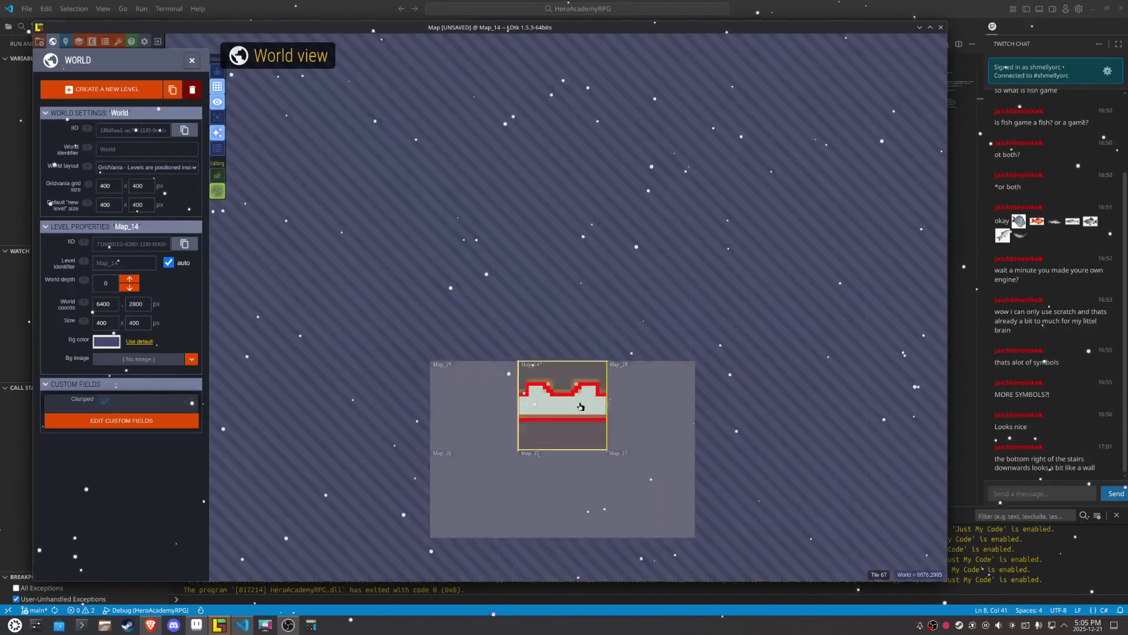
scroll(580, 406, up, 5)
click(550, 291)
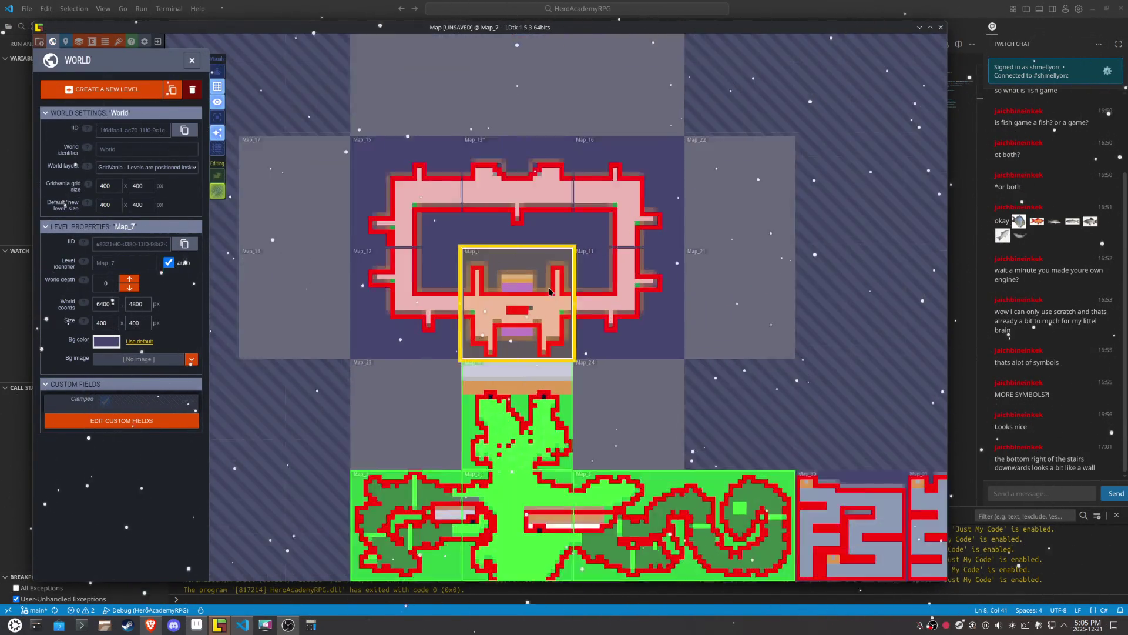
scroll(550, 291, up, 5)
scroll(513, 235, down, 6)
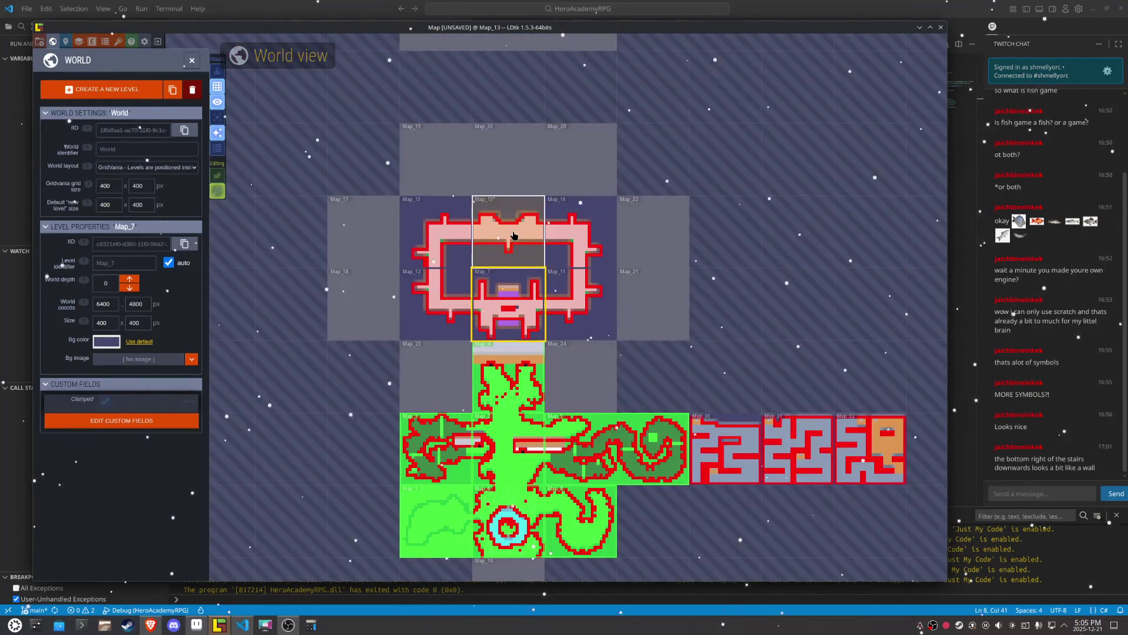
click(513, 235)
scroll(513, 235, up, 6)
click(505, 276)
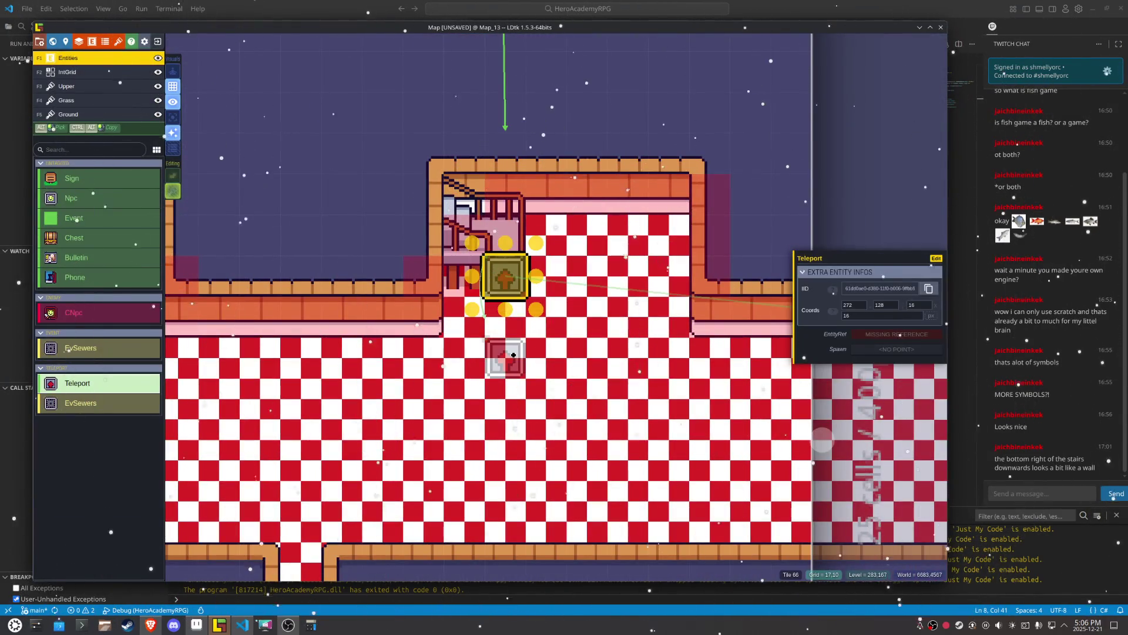
click(875, 349)
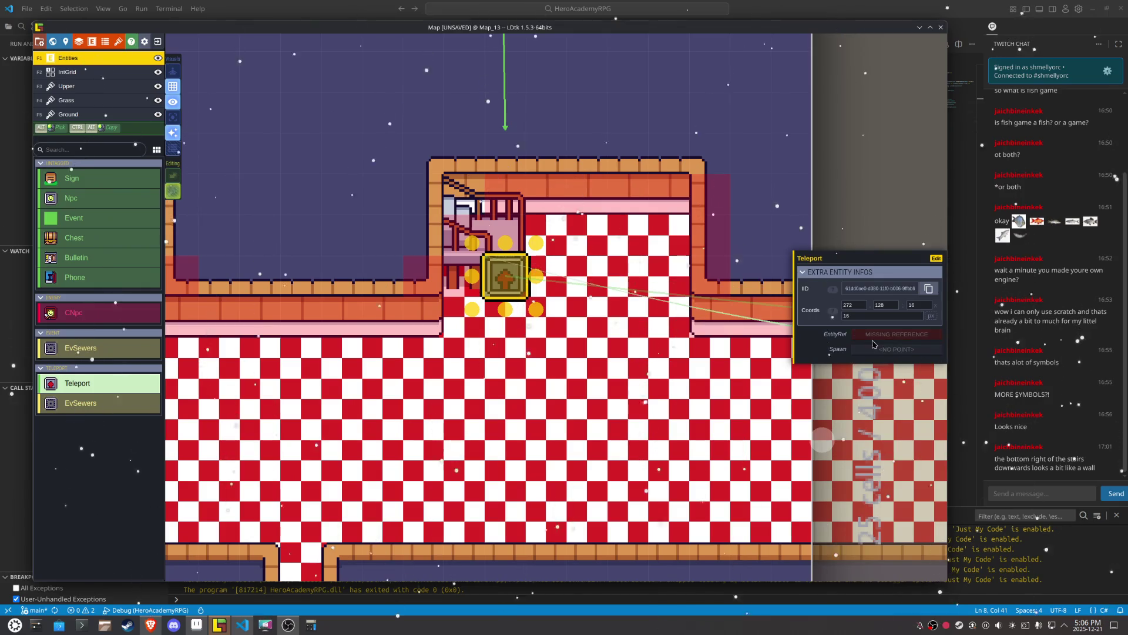
click(508, 329)
Step: Open Map_14 and set its right-hand Teleport's spawn point below the stairs
scroll(491, 407, down, 3)
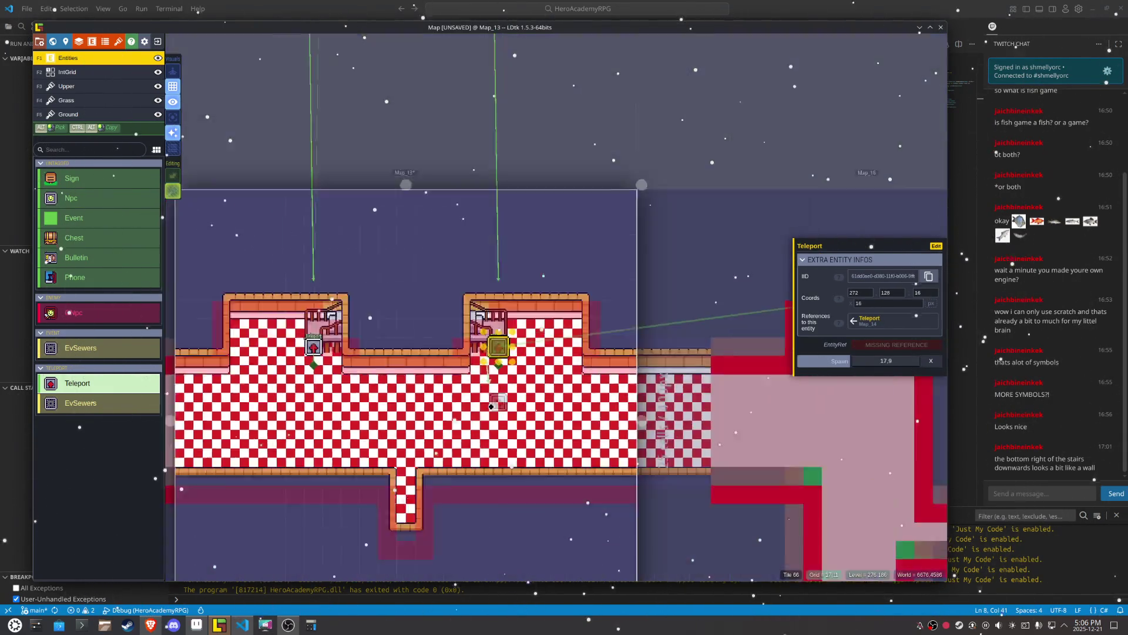
scroll(491, 406, down, 5)
click(491, 216)
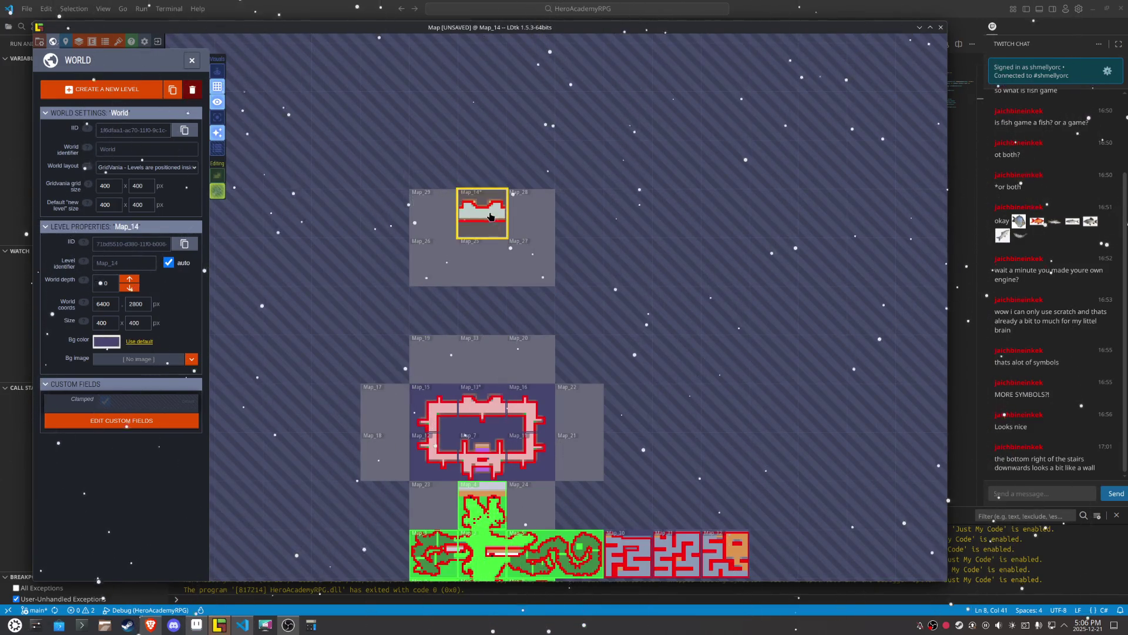
double_click(491, 217)
click(491, 218)
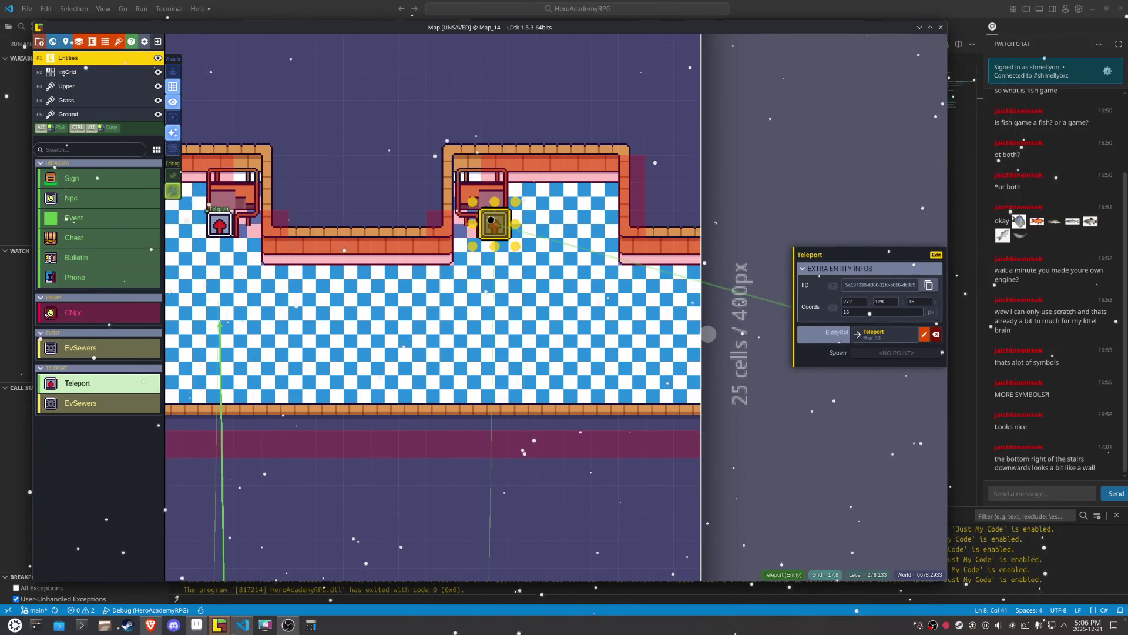
click(896, 352)
click(499, 265)
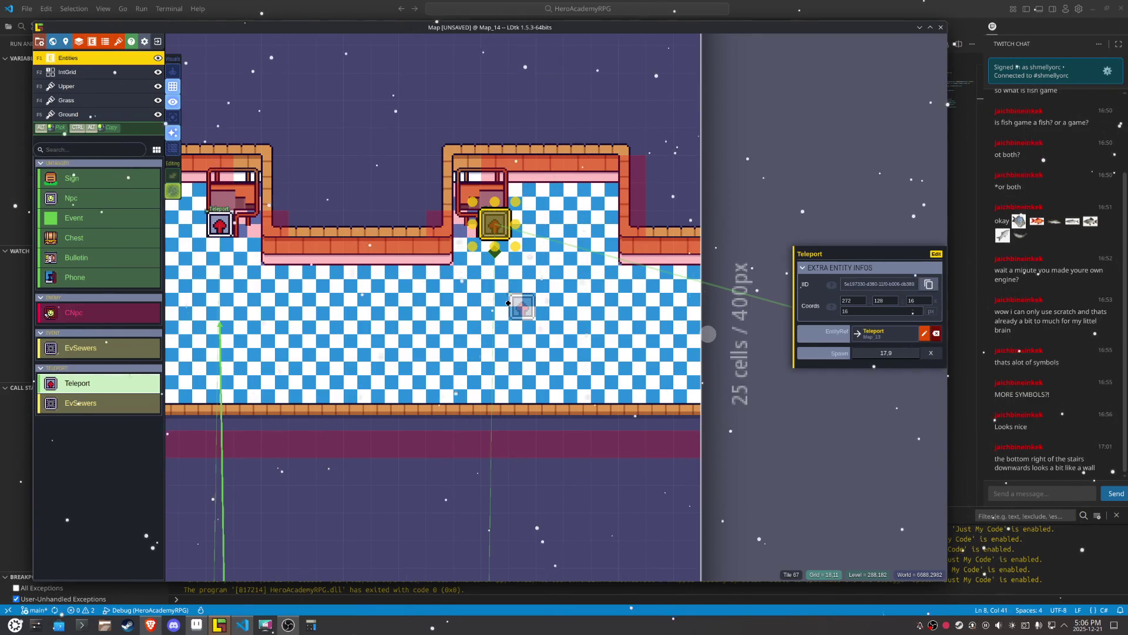
Step: Check Map_14's right-hand Teleport links by jumping to its linked Teleport in Map_13
key(w)
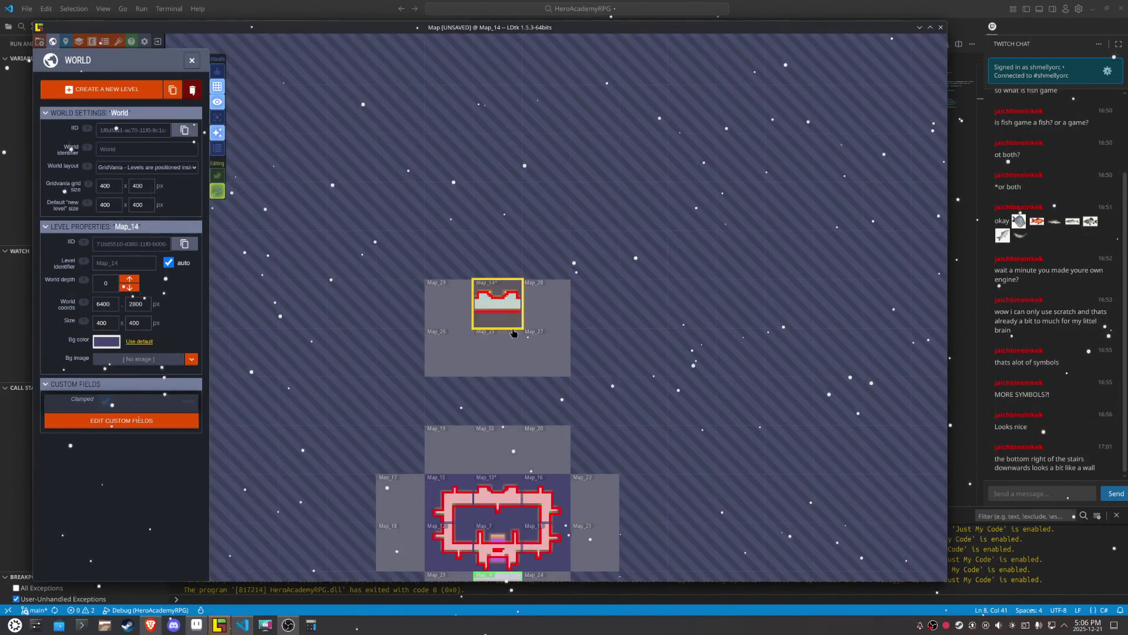
double_click(498, 297)
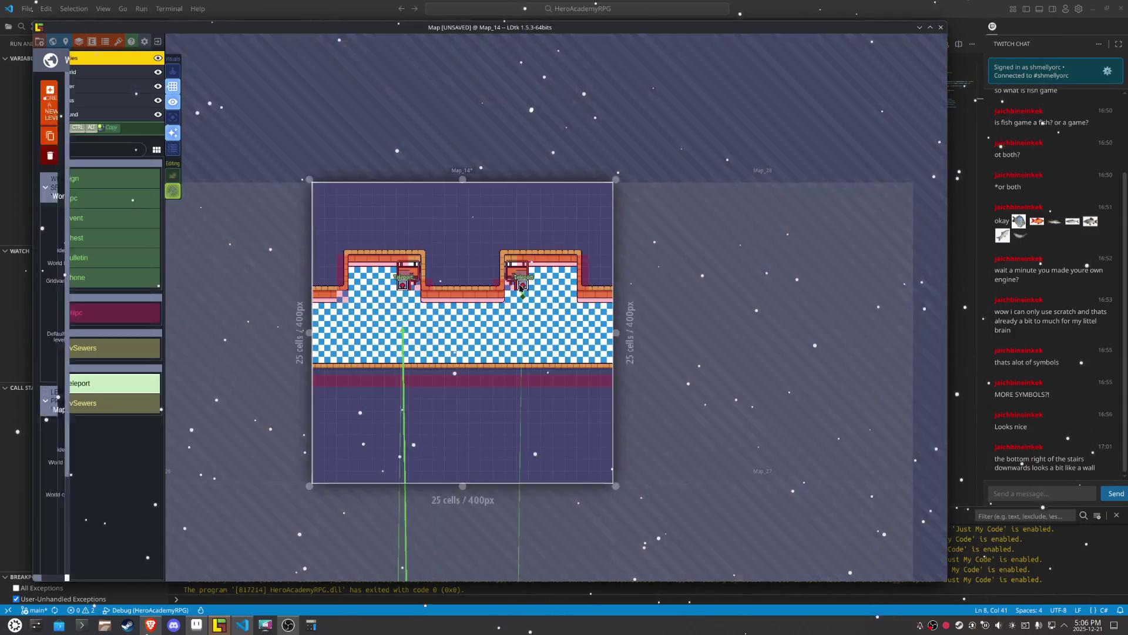
click(518, 286)
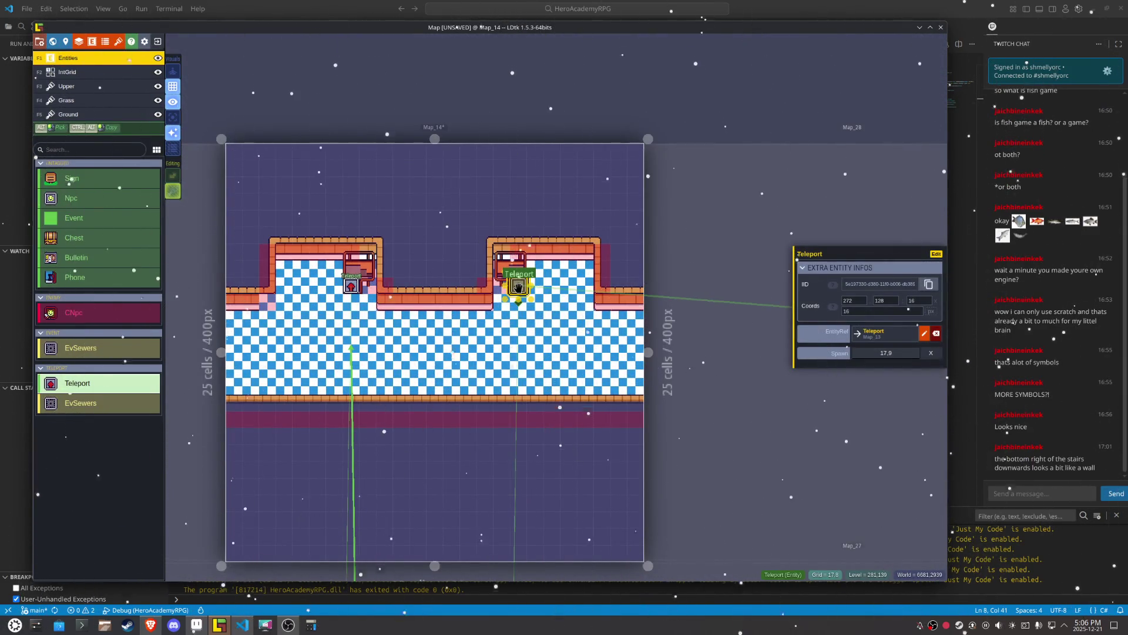
key(w)
double_click(518, 286)
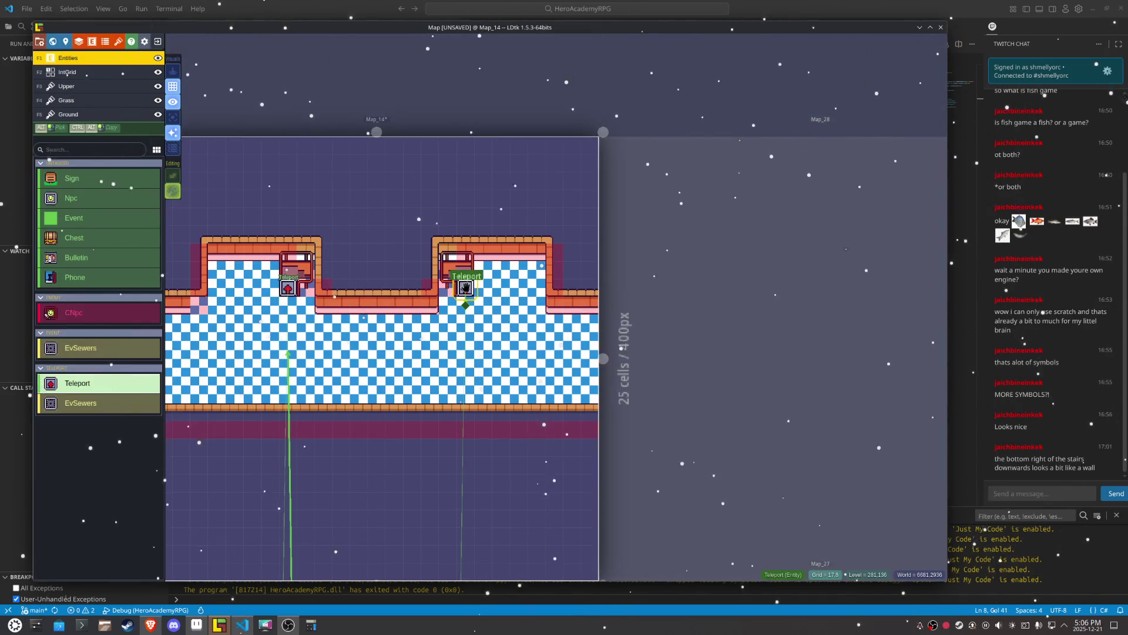
click(466, 288)
click(858, 327)
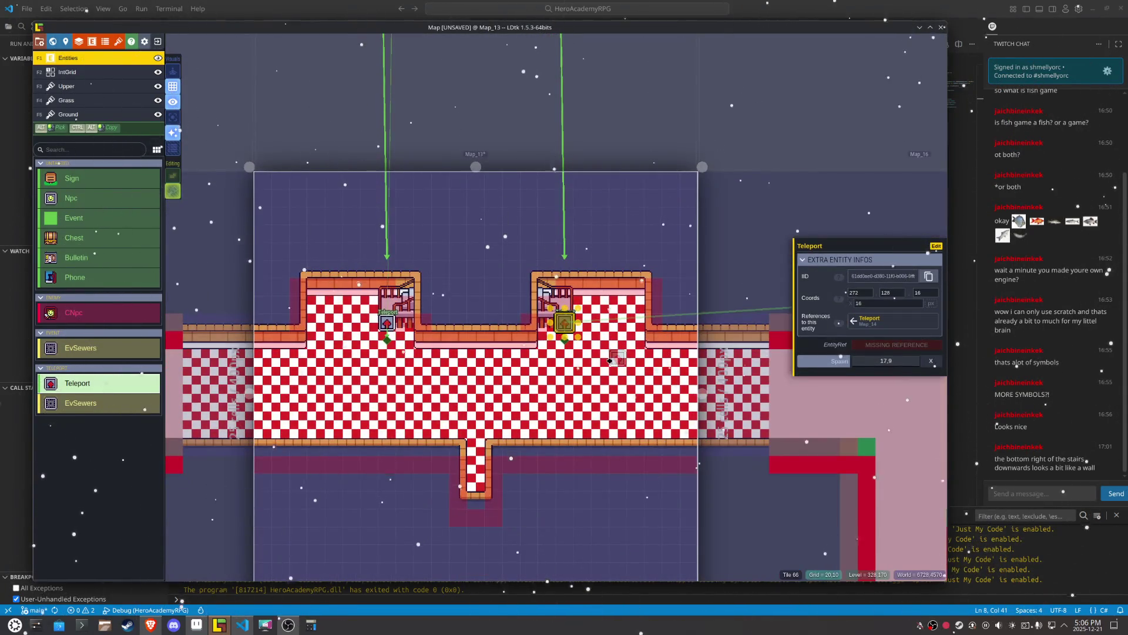
Step: Start picking a reference target, pan to Map_14 in the world map, then cancel back
click(896, 344)
key(w)
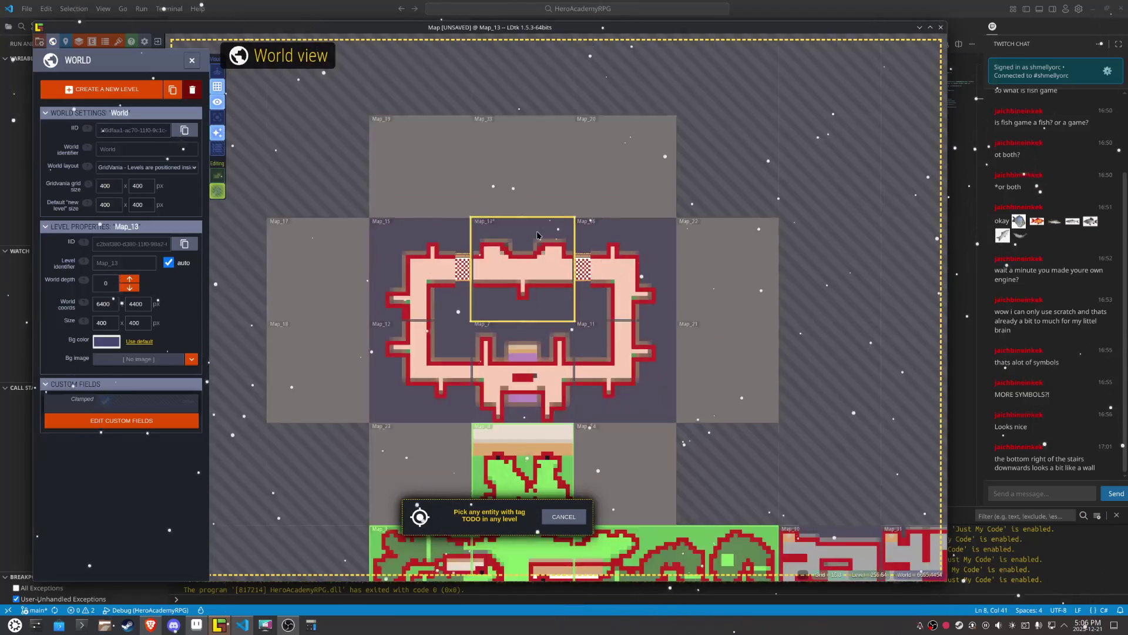
scroll(537, 235, down, 3)
mouse_move(541, 92)
mouse_down()
mouse_move(482, 377)
mouse_move(483, 323)
mouse_up()
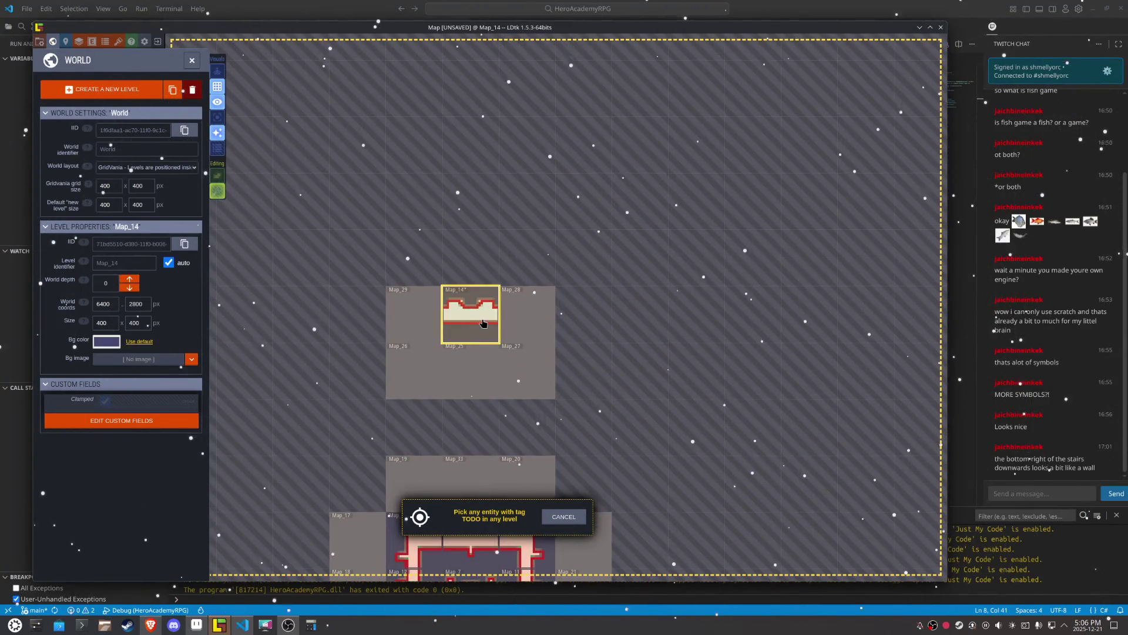
double_click(482, 322)
key(Escape)
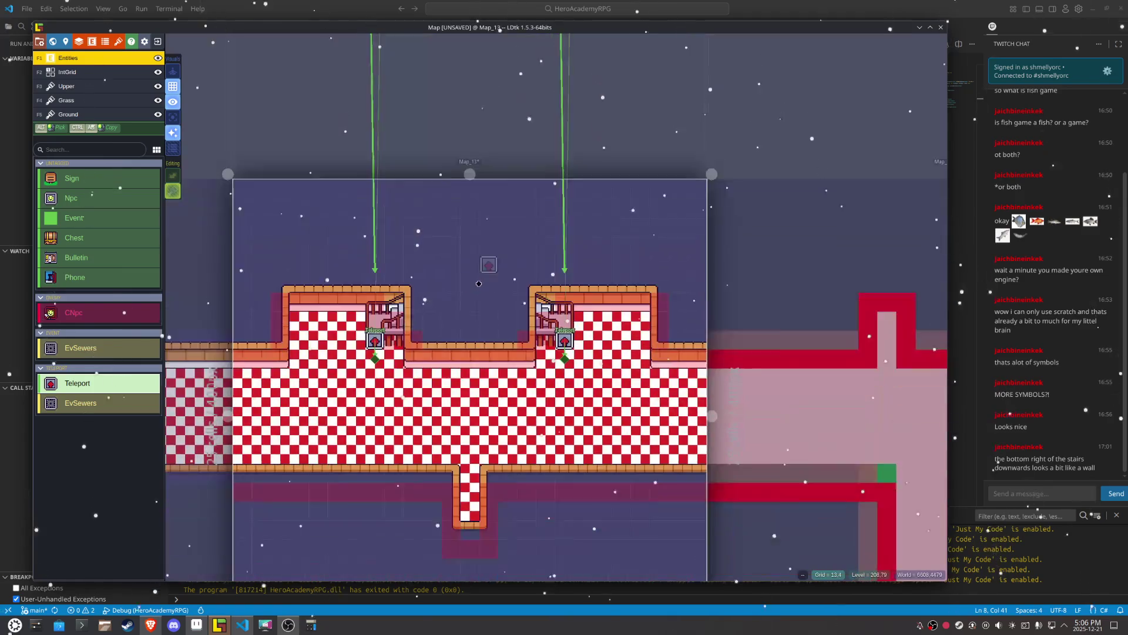
Step: Save with Ctrl+S and zoom out to the world view showing Map_13's 400×400 properties
key(ctrl+s)
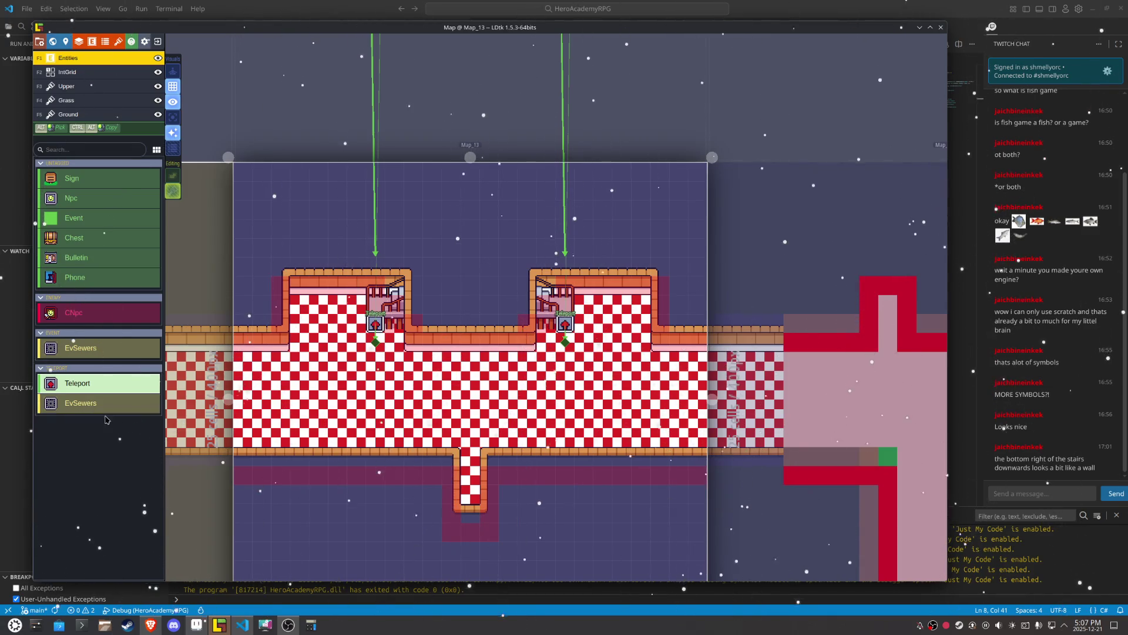
key(ctrl+s)
scroll(604, 324, up, 3)
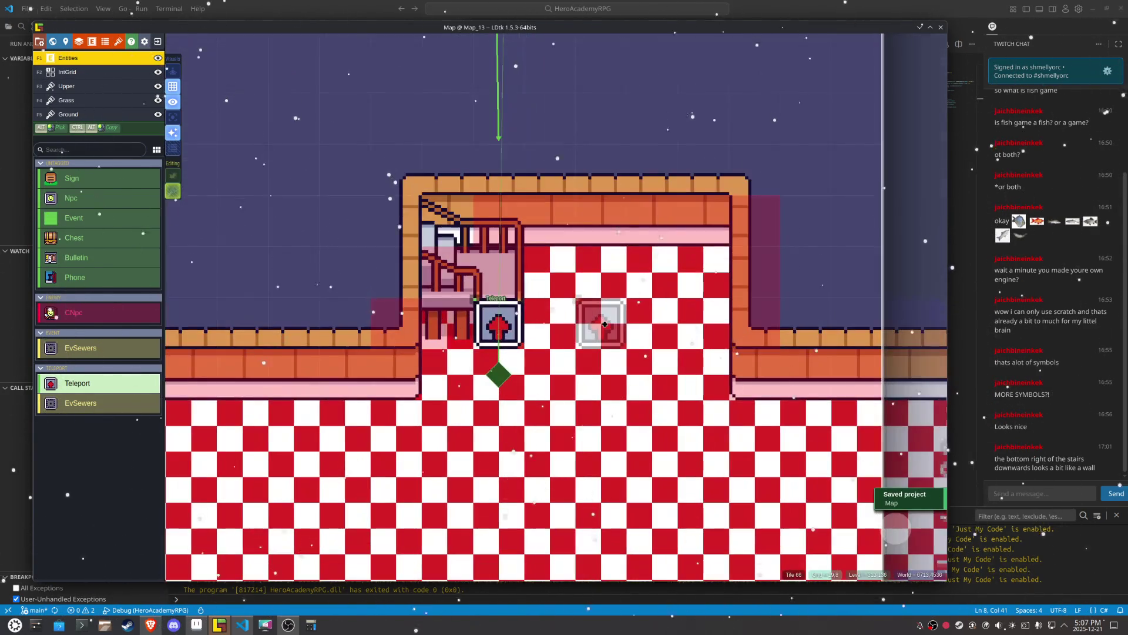
scroll(605, 324, down, 6)
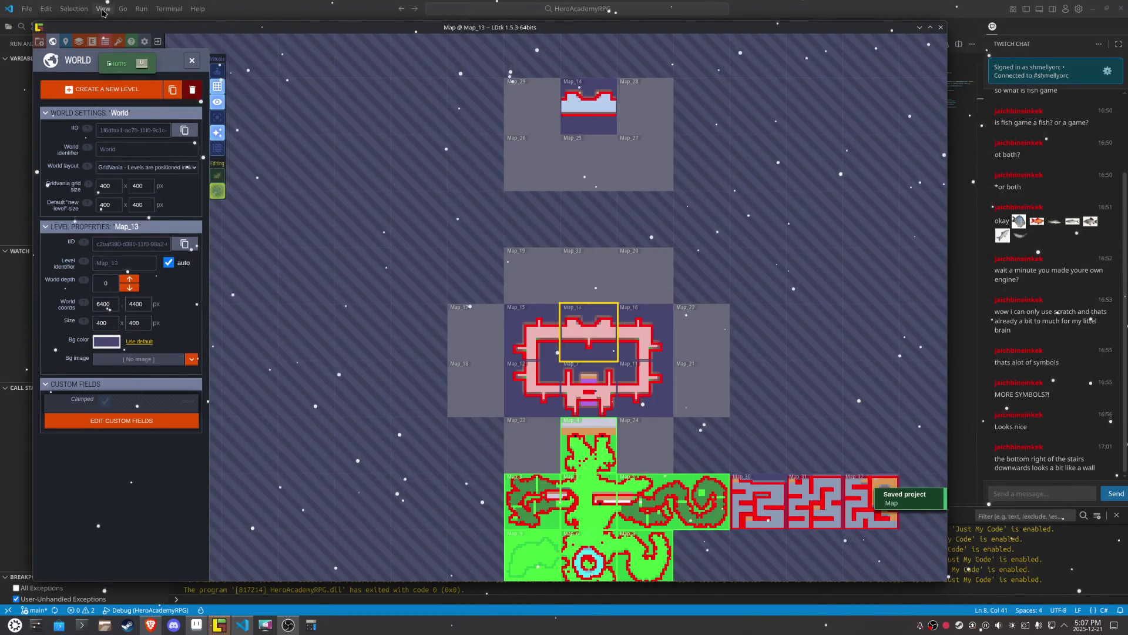
Step: Inspect the Teleport and EvSewers definitions, then zoom from Map_32 into Map_5 and choose Teleport
click(92, 41)
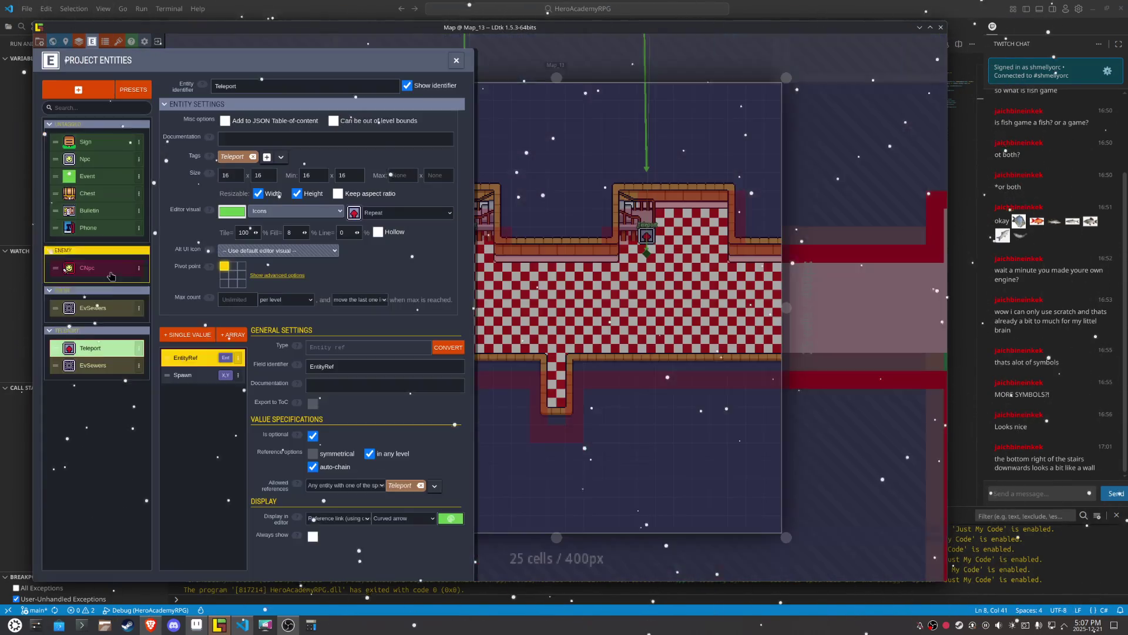
click(91, 365)
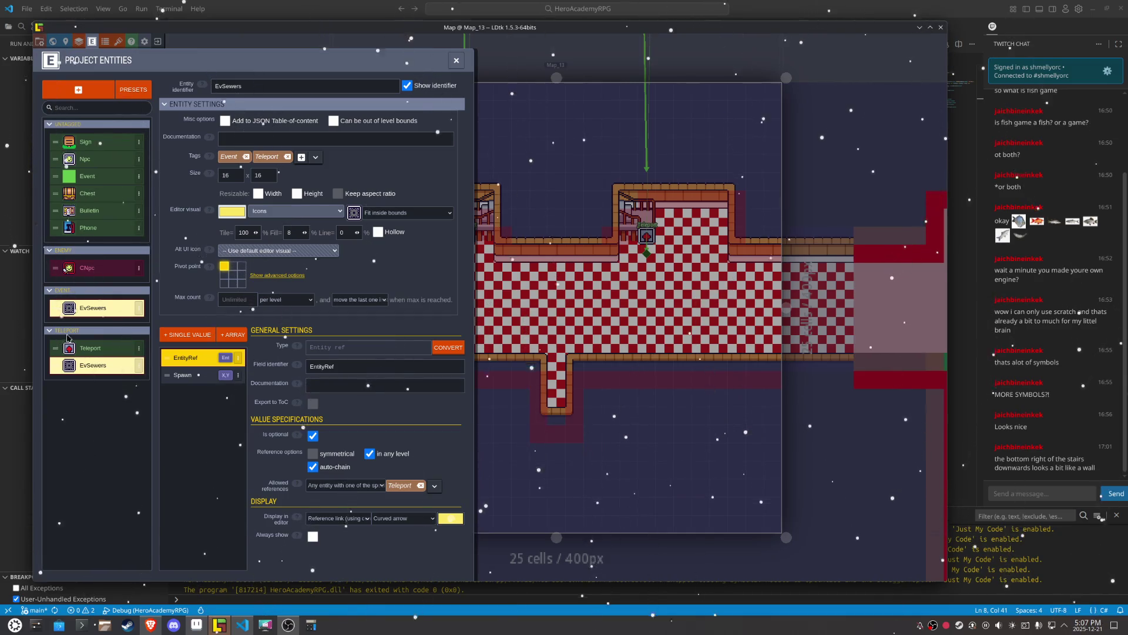
key(w)
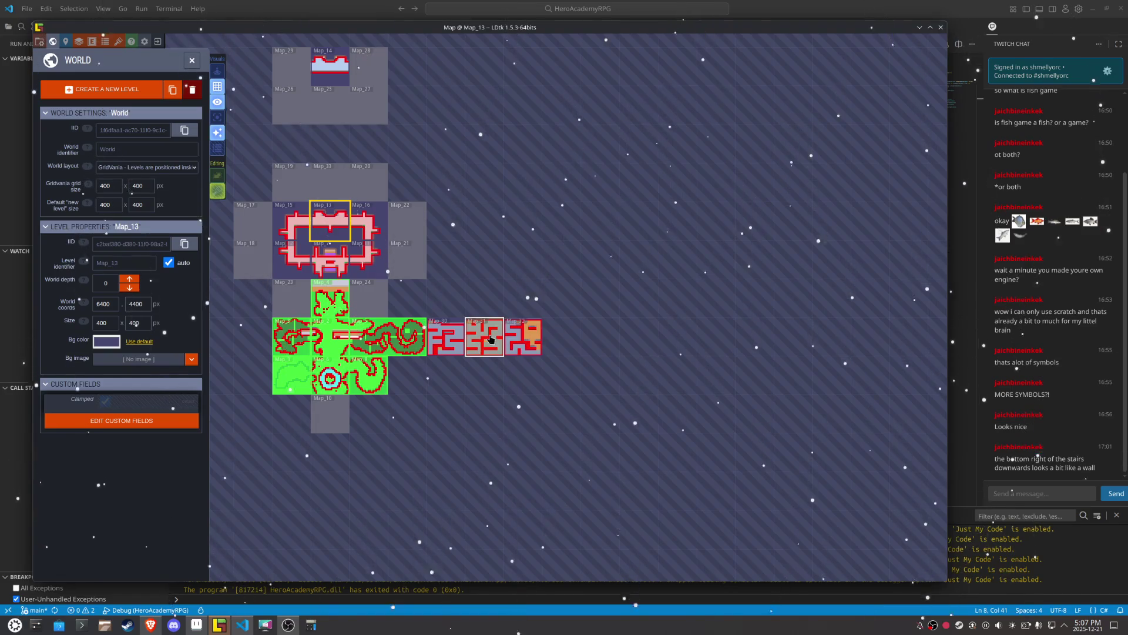
click(520, 338)
scroll(507, 412, down, 5)
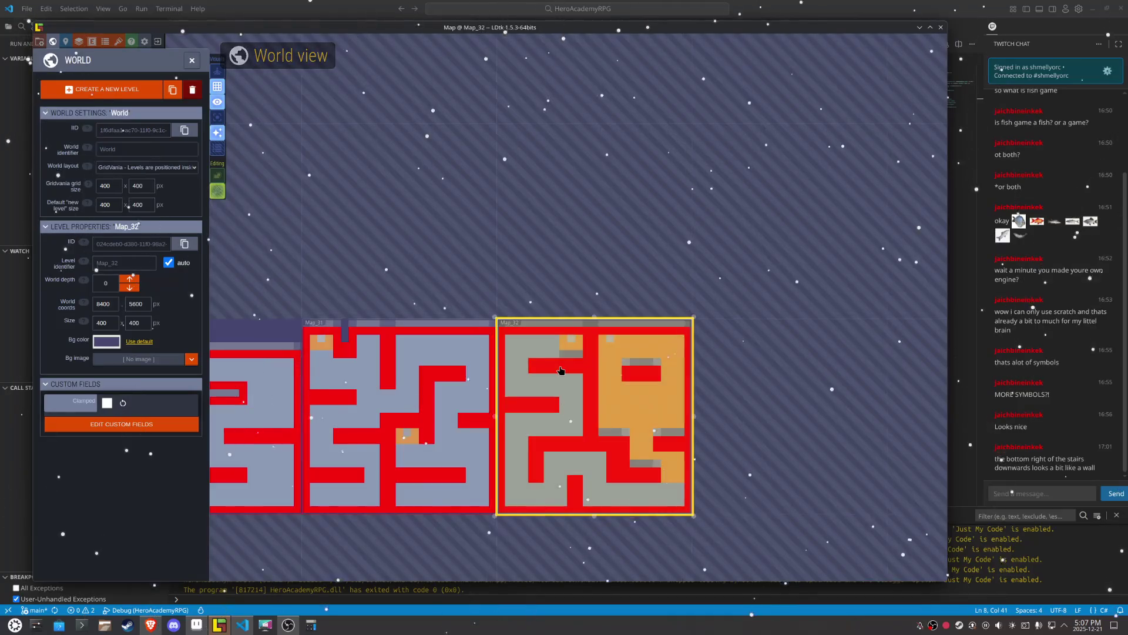
scroll(403, 374, up, 5)
scroll(402, 374, up, 4)
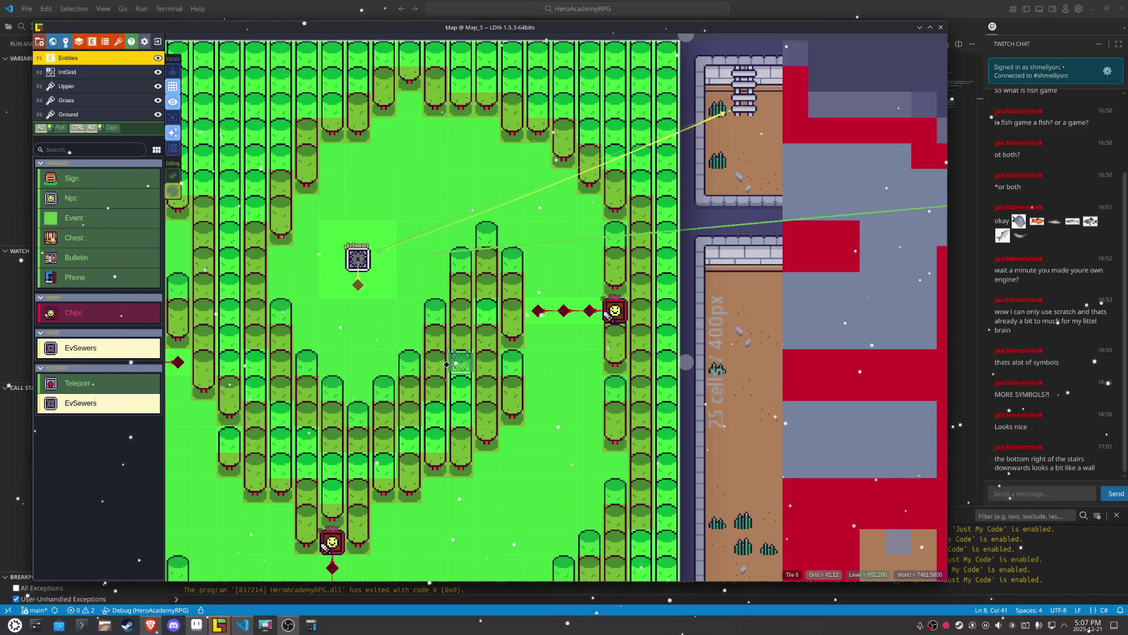
alt+click(454, 364)
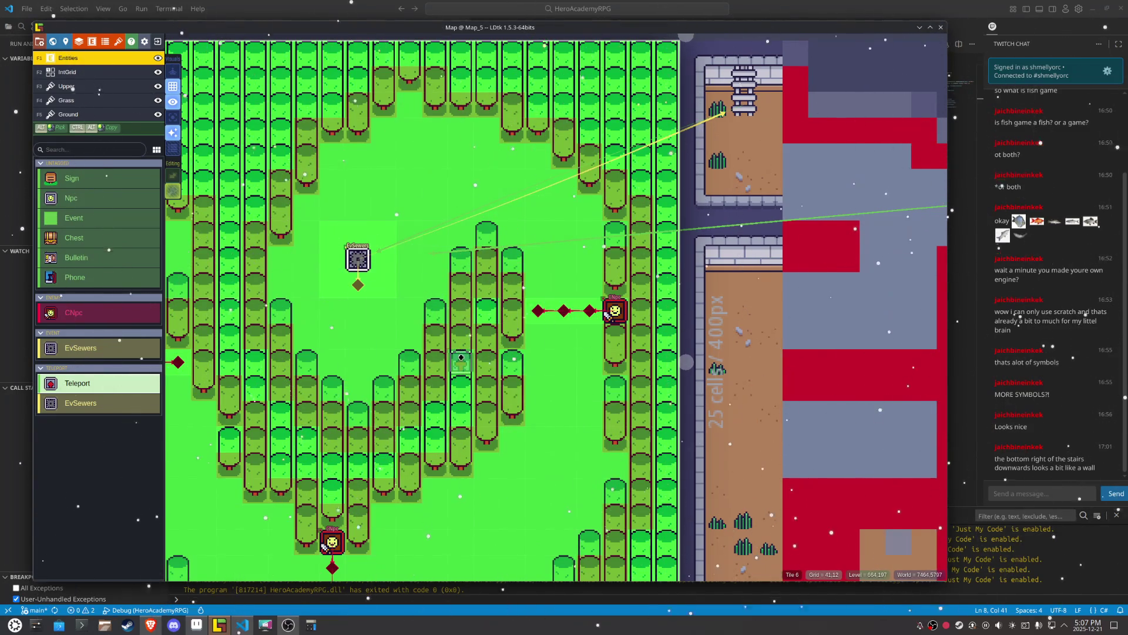
Step: Place a Teleport in Map_5's forest clearing with spawn point 37,9, then open EvSewers' definition
click(461, 358)
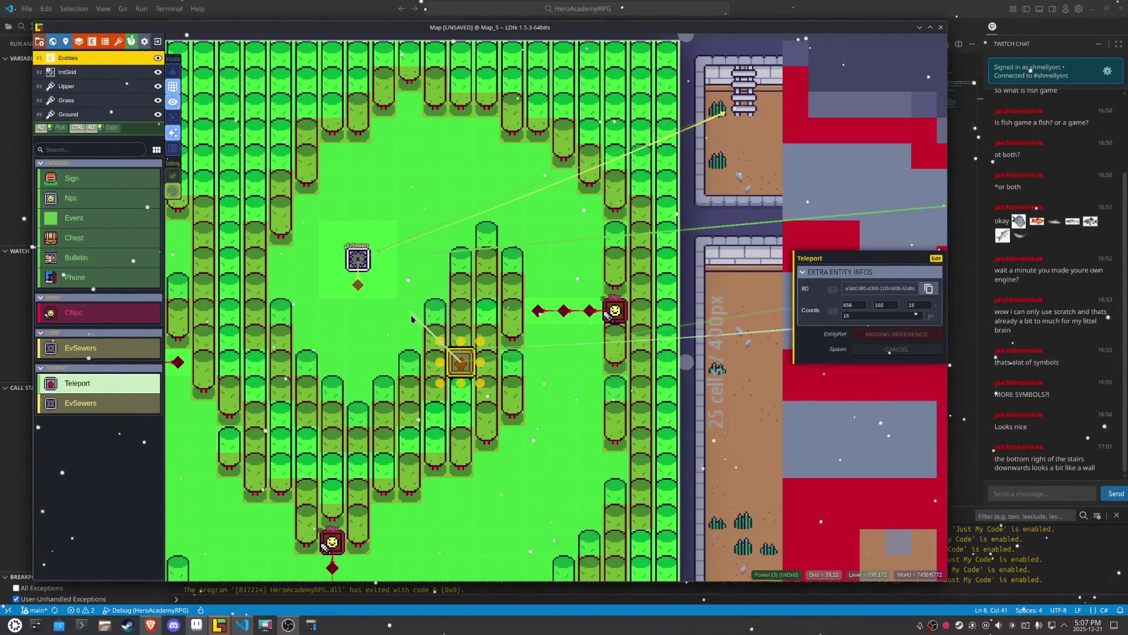
click(351, 290)
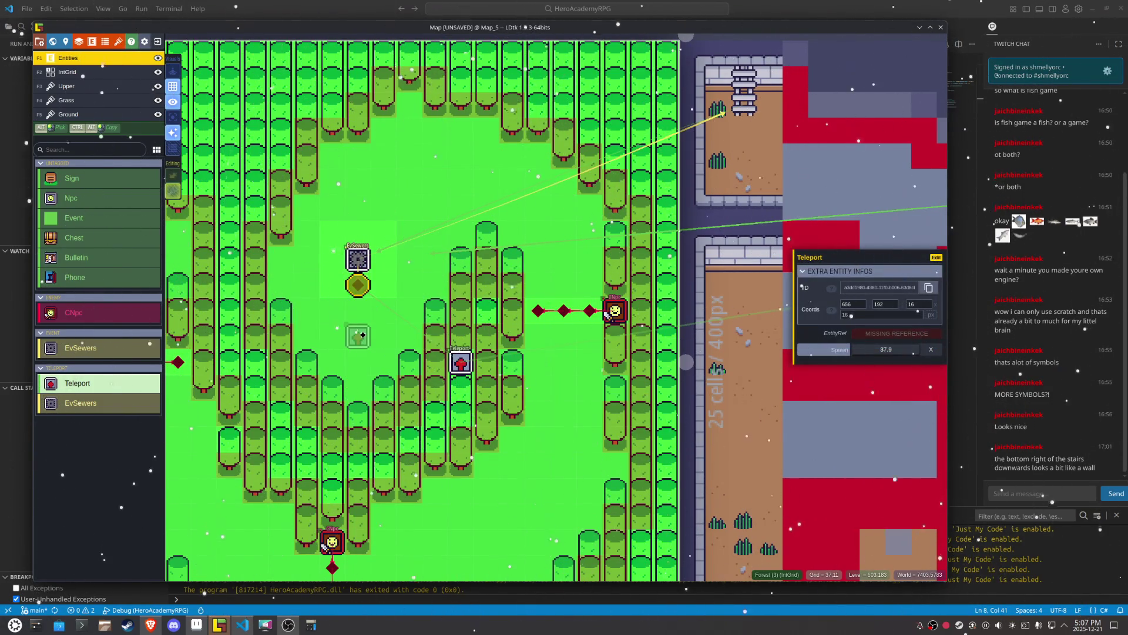
click(370, 257)
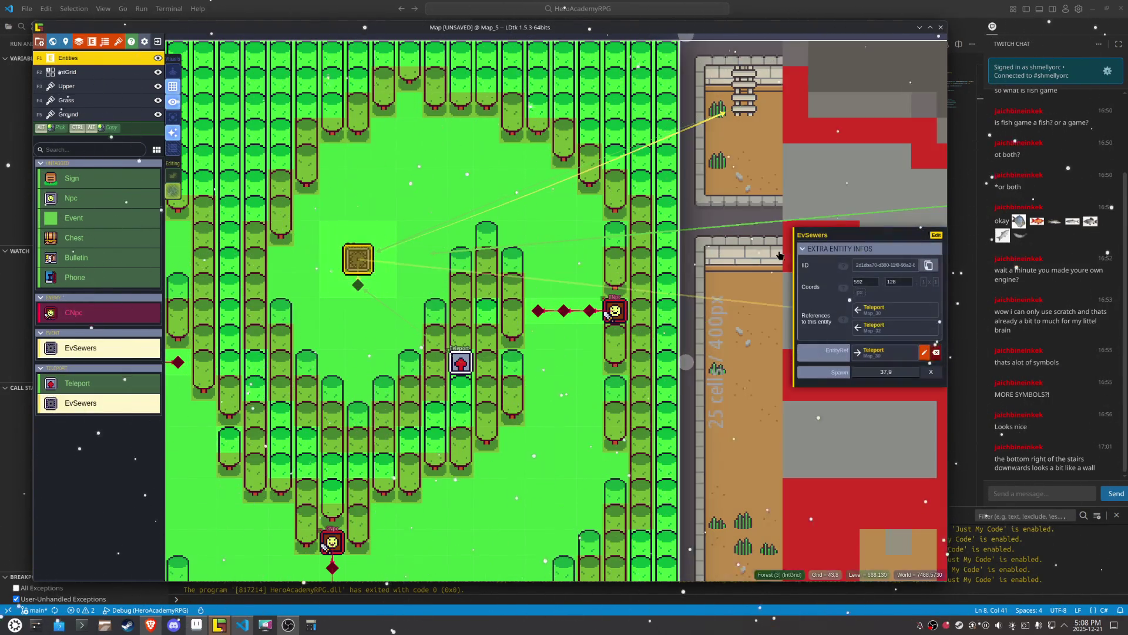
click(938, 236)
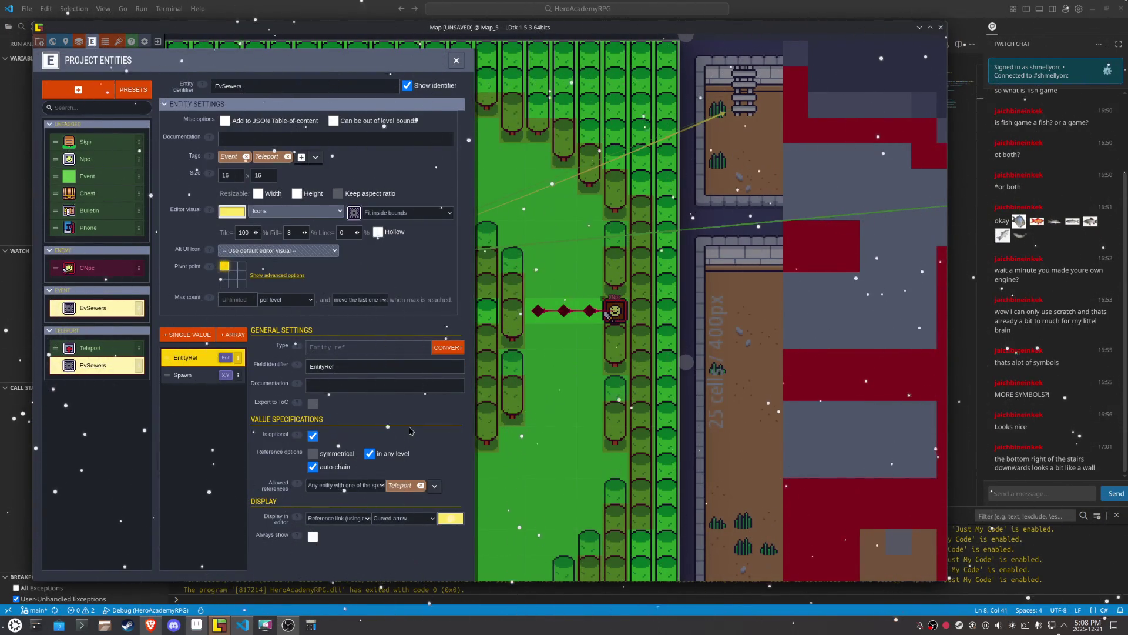
Step: Remove EvSewers' Teleport tag filter and set its allowed references to Any entity
click(420, 487)
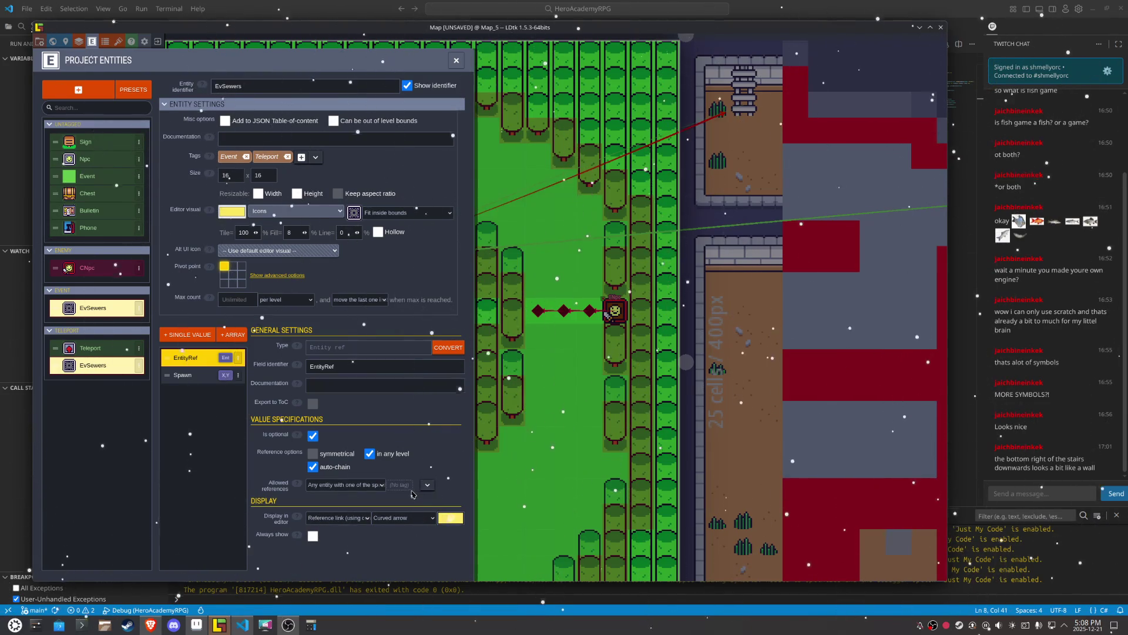
click(427, 485)
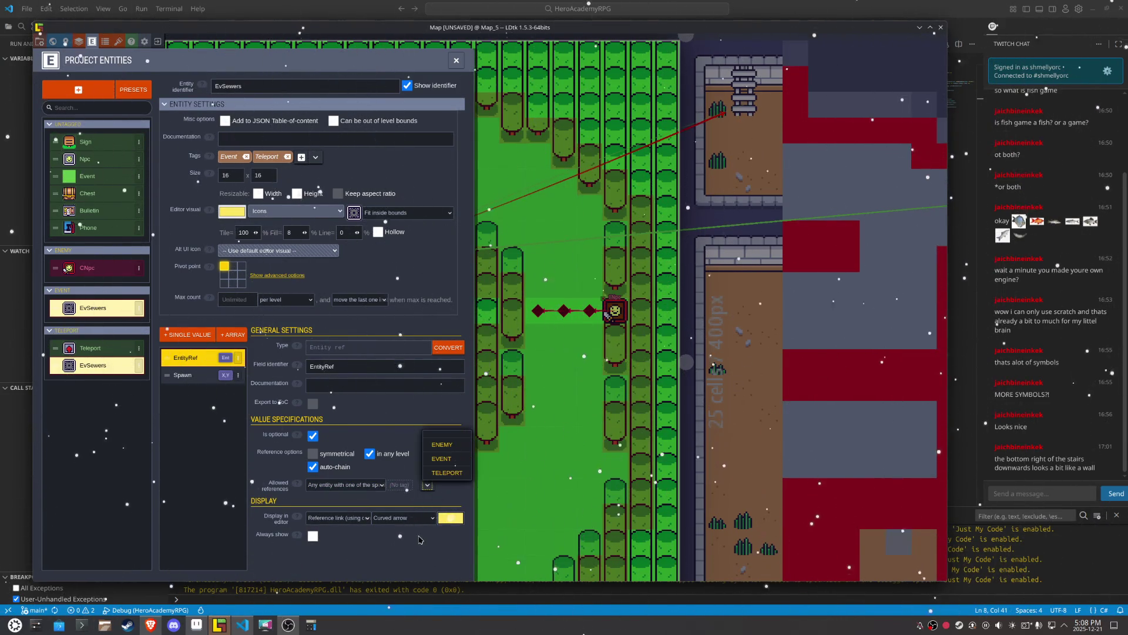
click(369, 486)
click(364, 499)
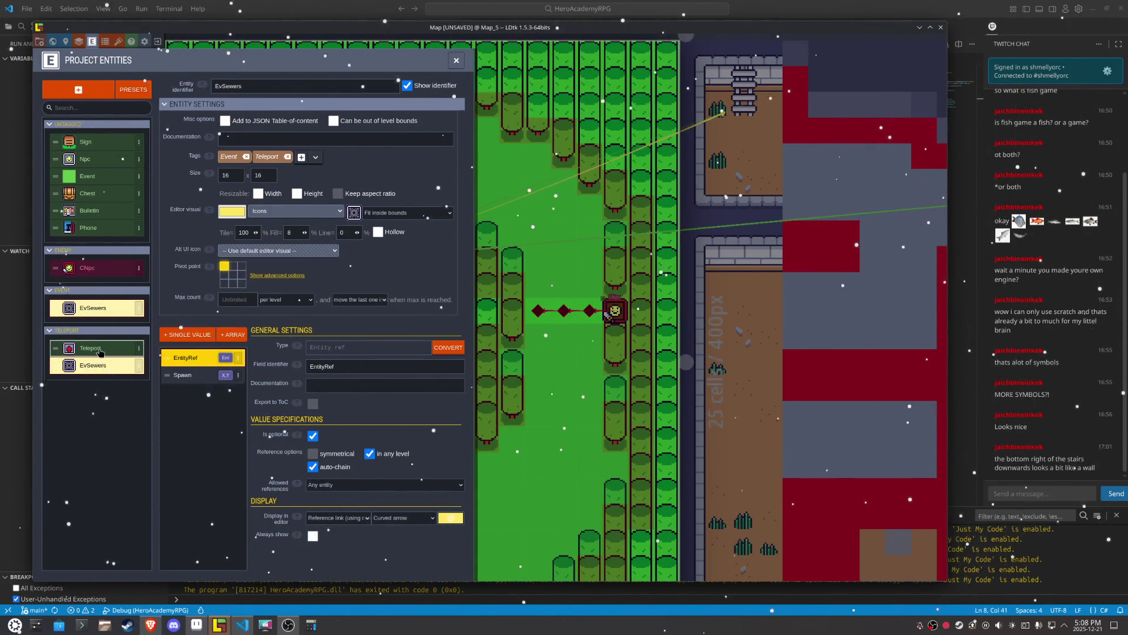
Step: Restrict Teleport references to only another Teleport, symmetrical, then save and close
click(91, 348)
click(421, 486)
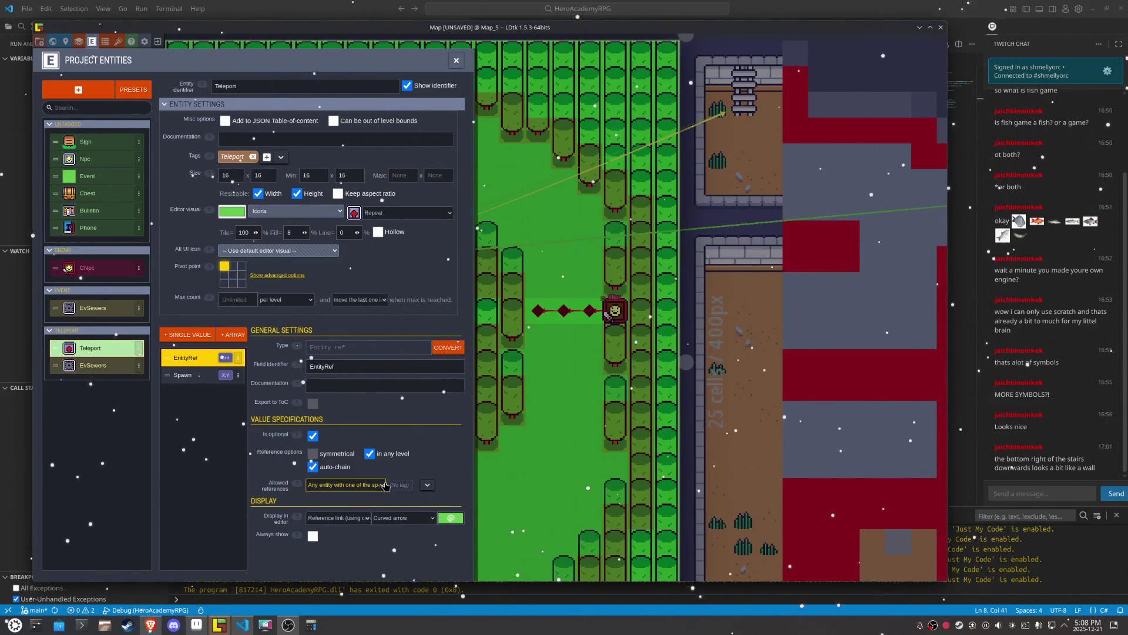
click(385, 485)
click(349, 510)
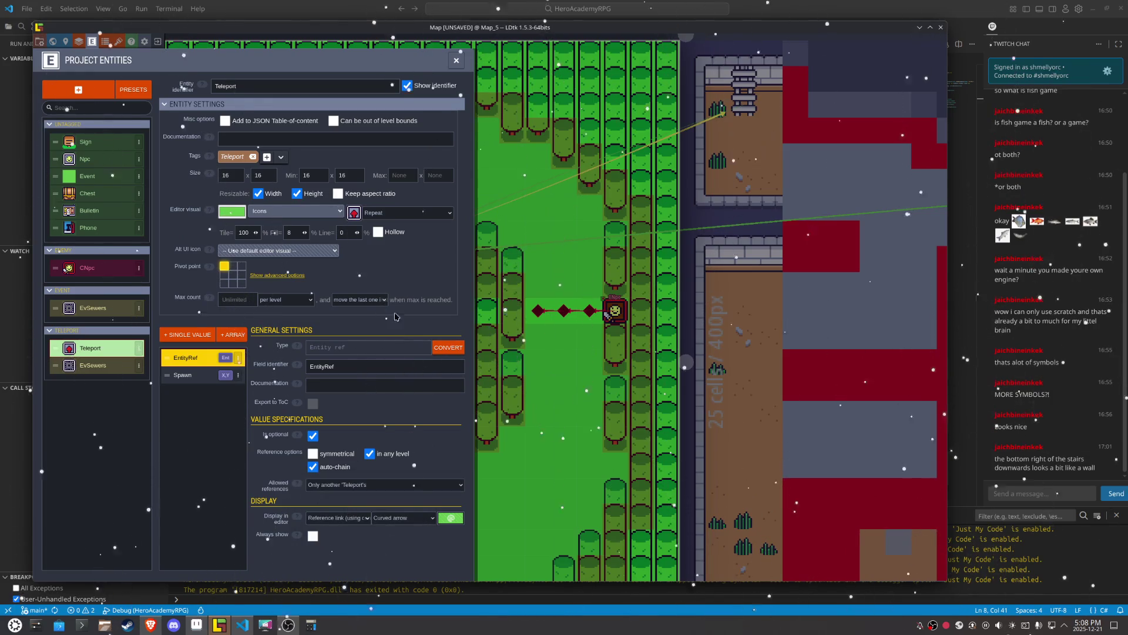
click(313, 453)
key(ctrl+s)
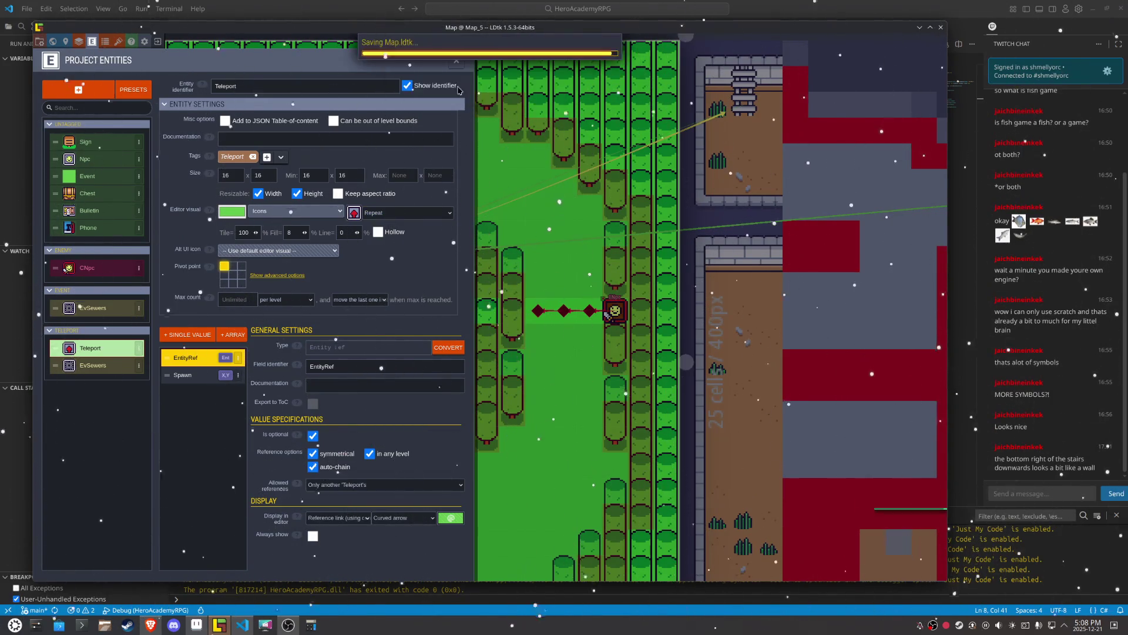
key(Escape)
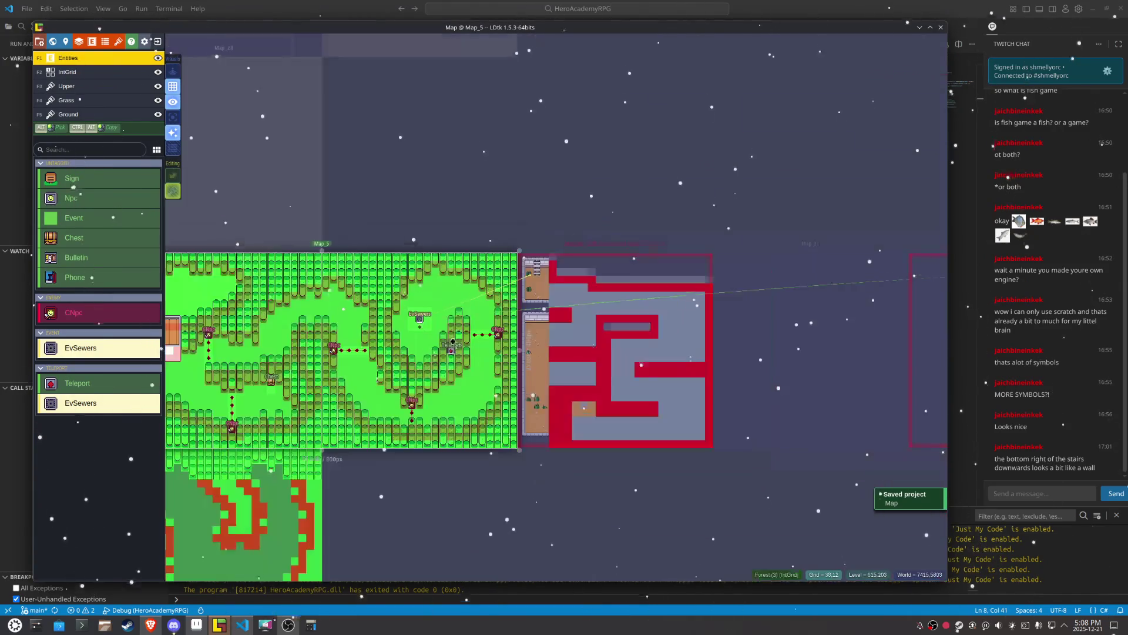
click(756, 345)
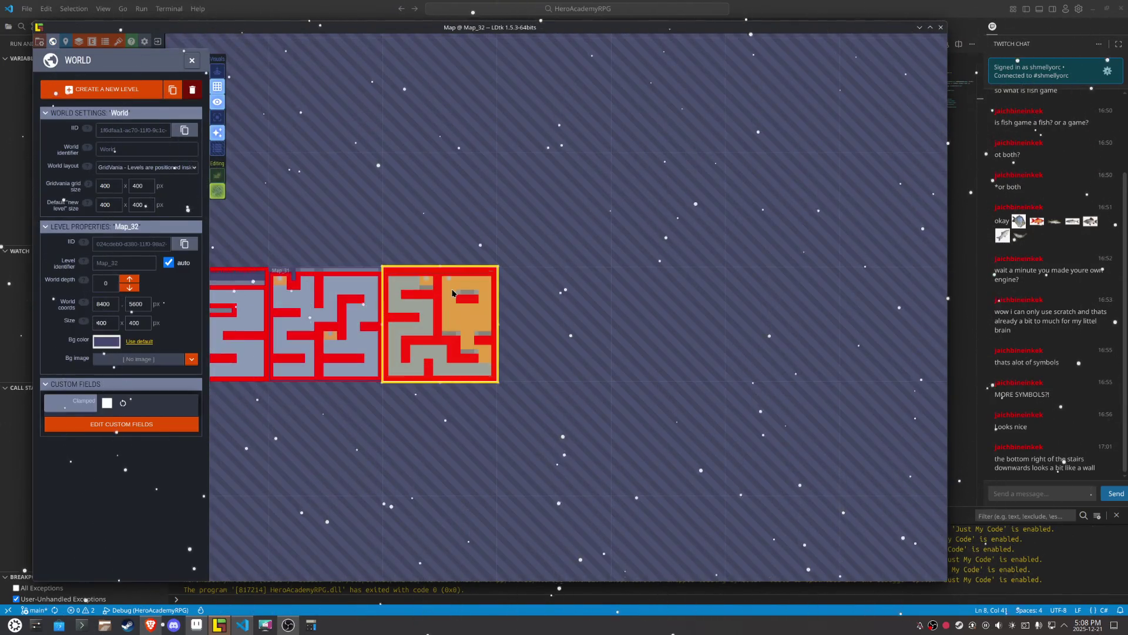
Step: Open Map_32 and clear its top Teleport's link to EvSewers
double_click(452, 292)
click(457, 239)
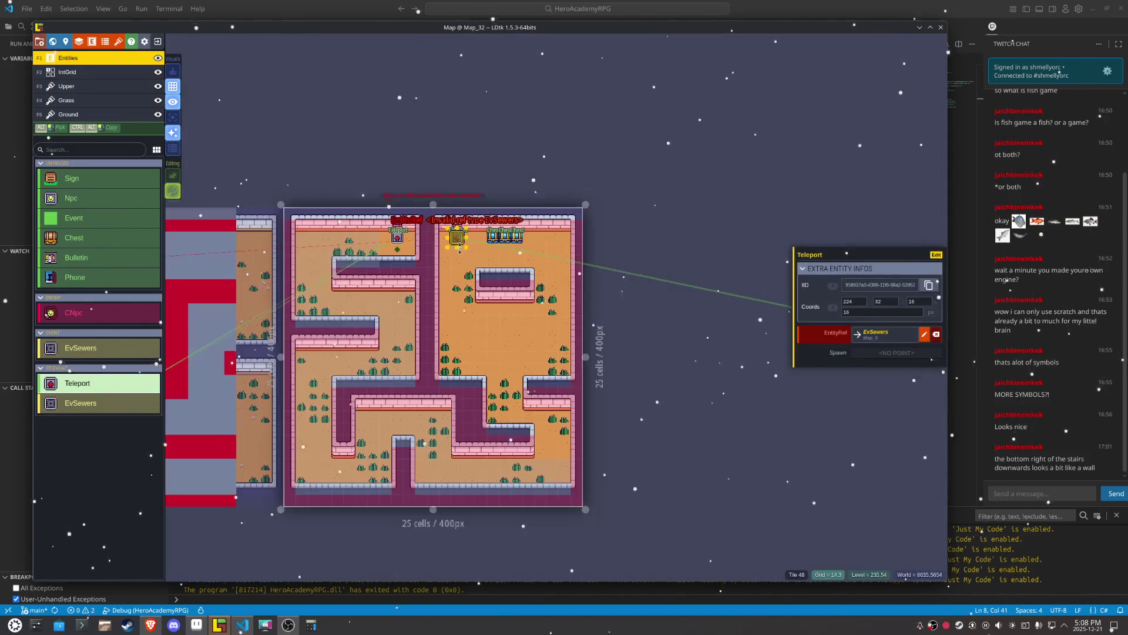
click(938, 334)
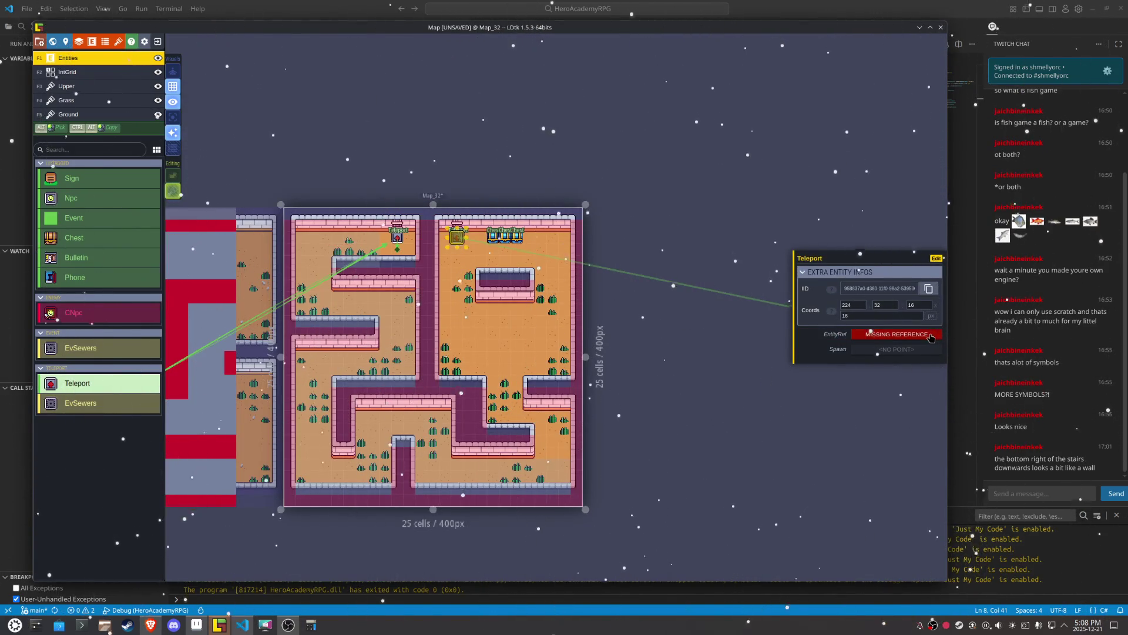
click(892, 350)
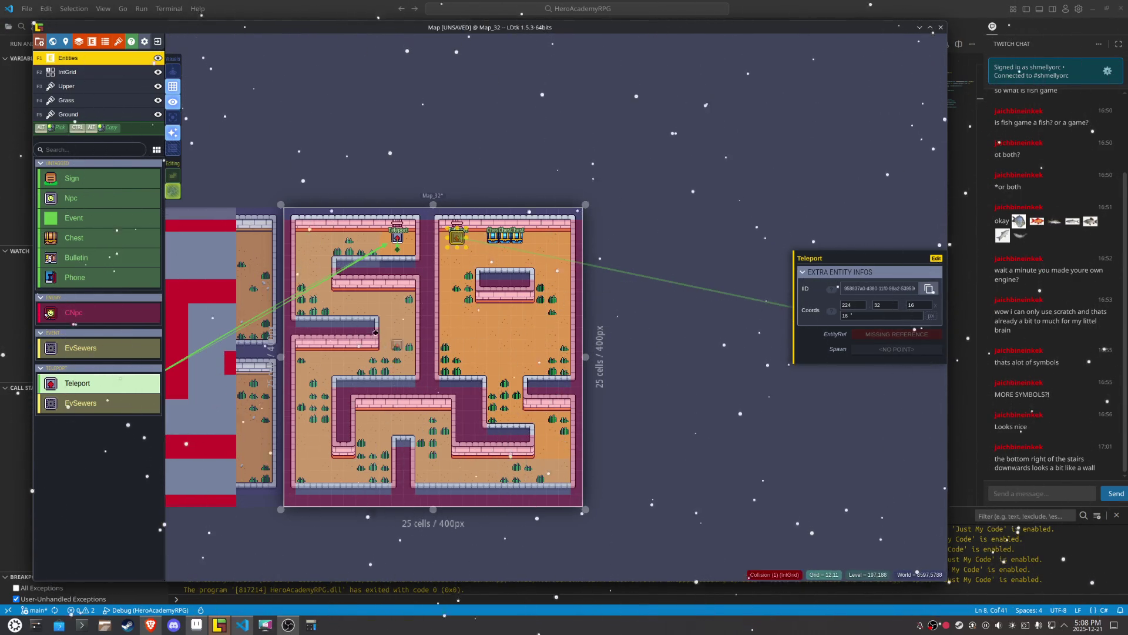
Step: Begin picking a new target Teleport and open Map_5 from the world view to choose it
key(w)
double_click(577, 363)
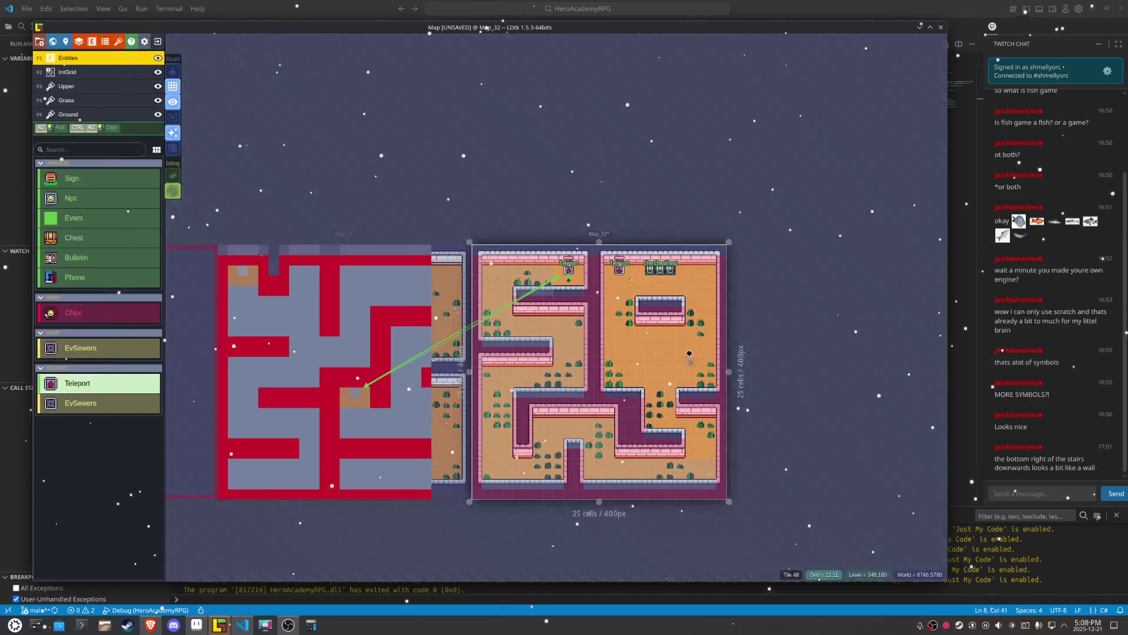
click(863, 333)
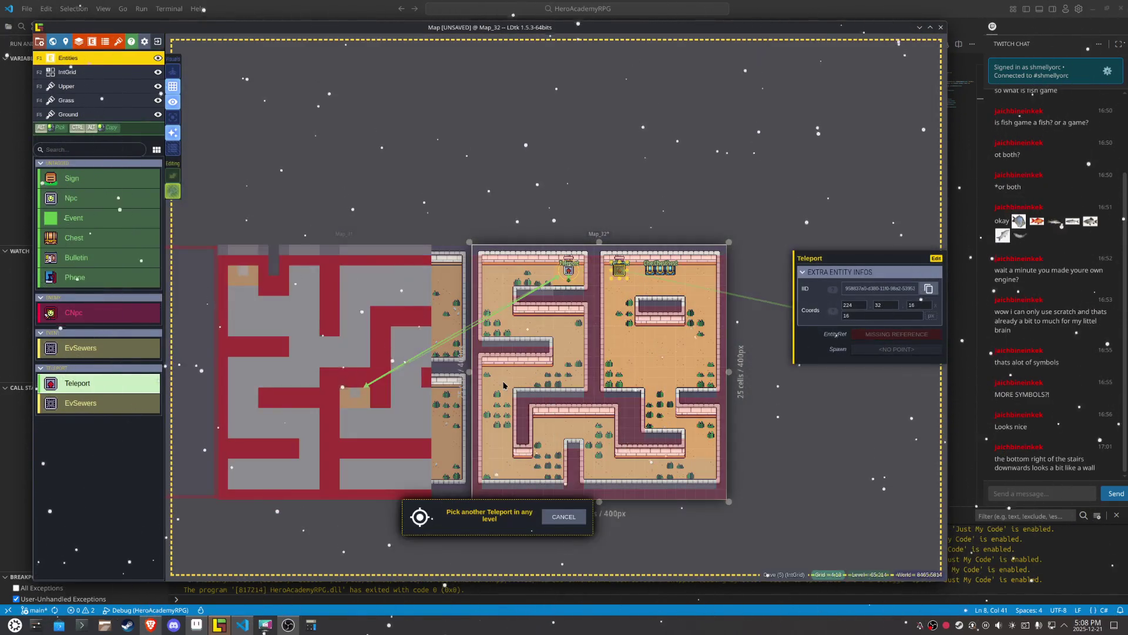
key(w)
double_click(467, 333)
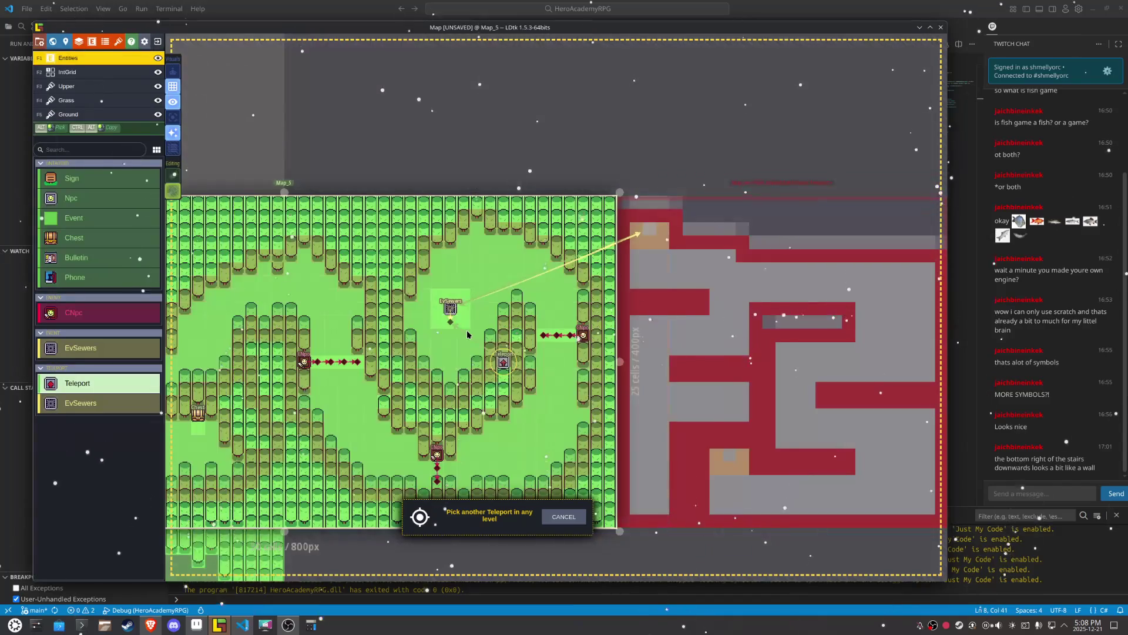
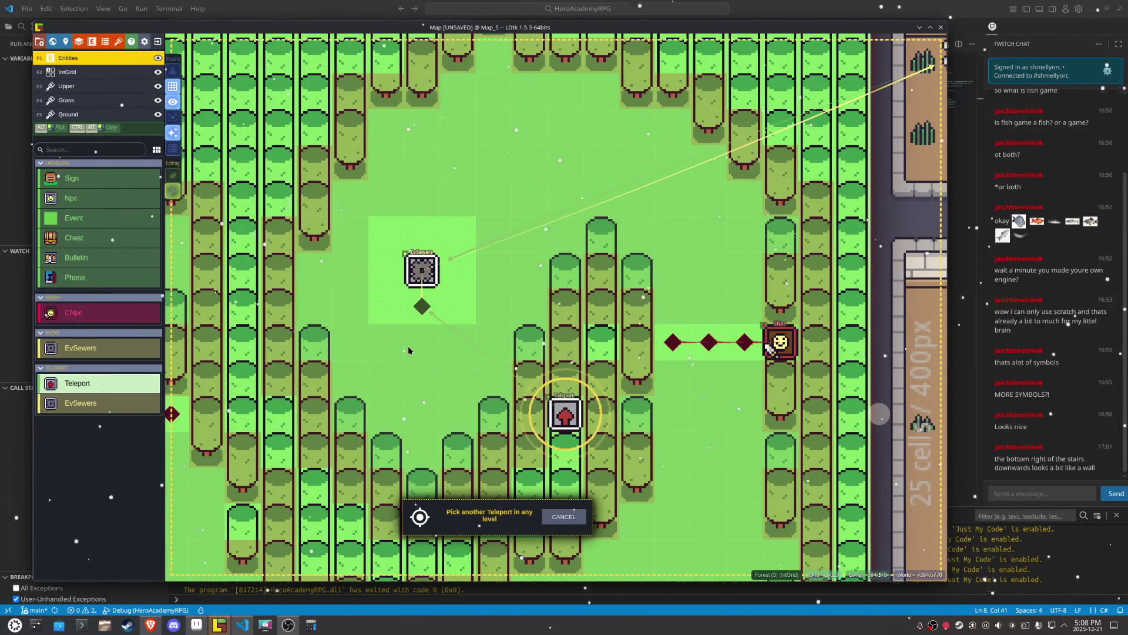
Step: Link the Map_5 teleport to the Map_32 teleport and follow the link back to Map_5
click(555, 399)
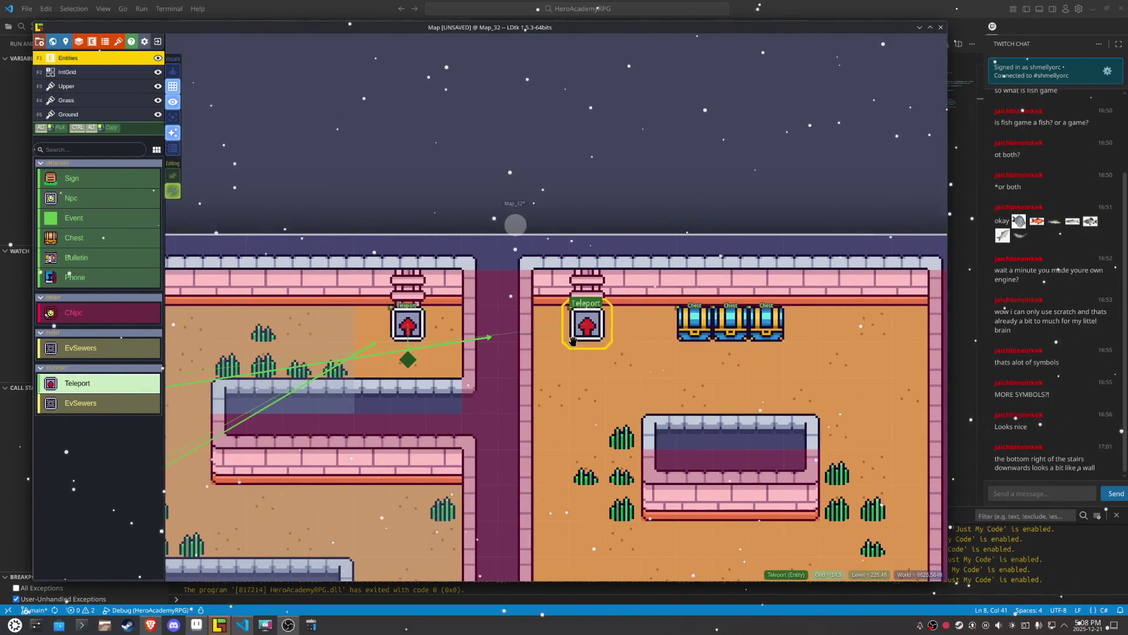
click(573, 341)
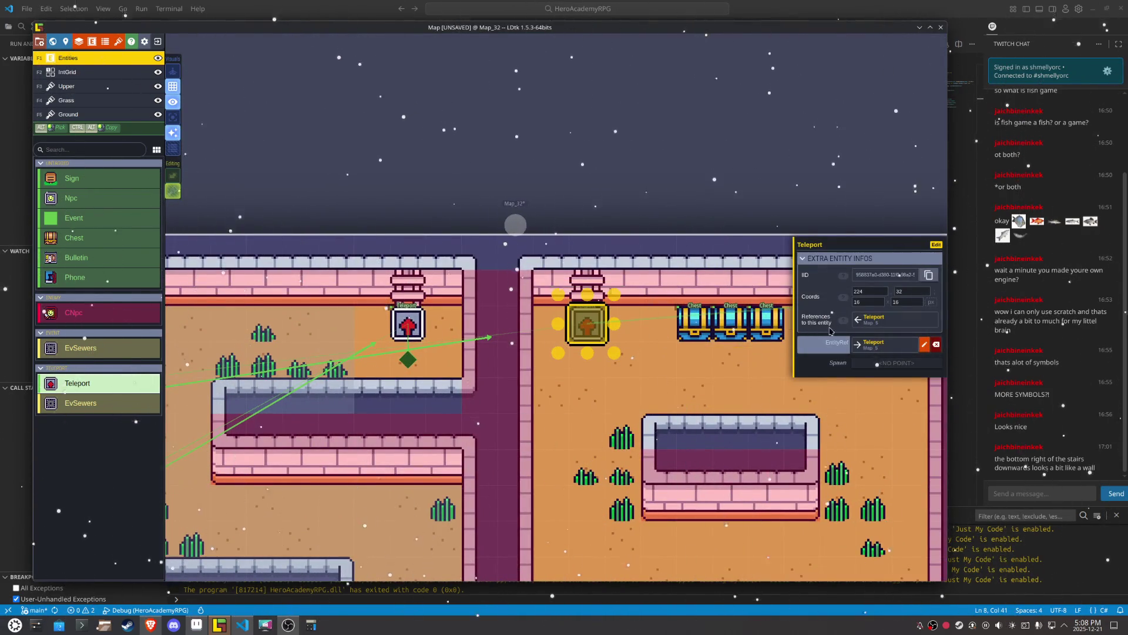
click(875, 347)
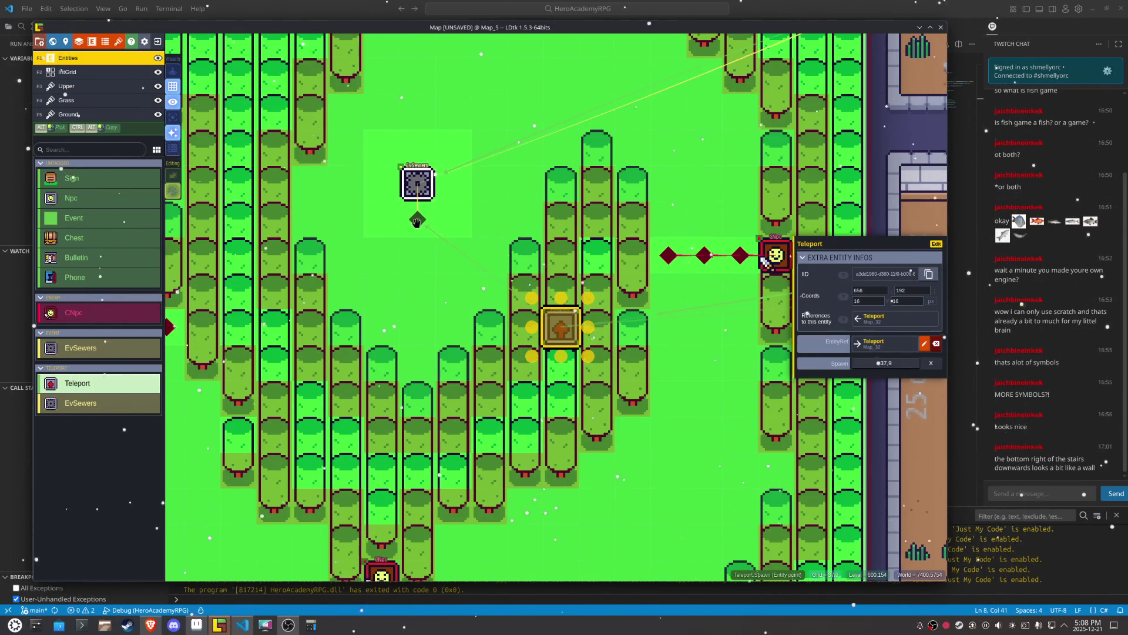
Step: Save the project and zoom out to the world overview
key(Escape)
key(ctrl+s)
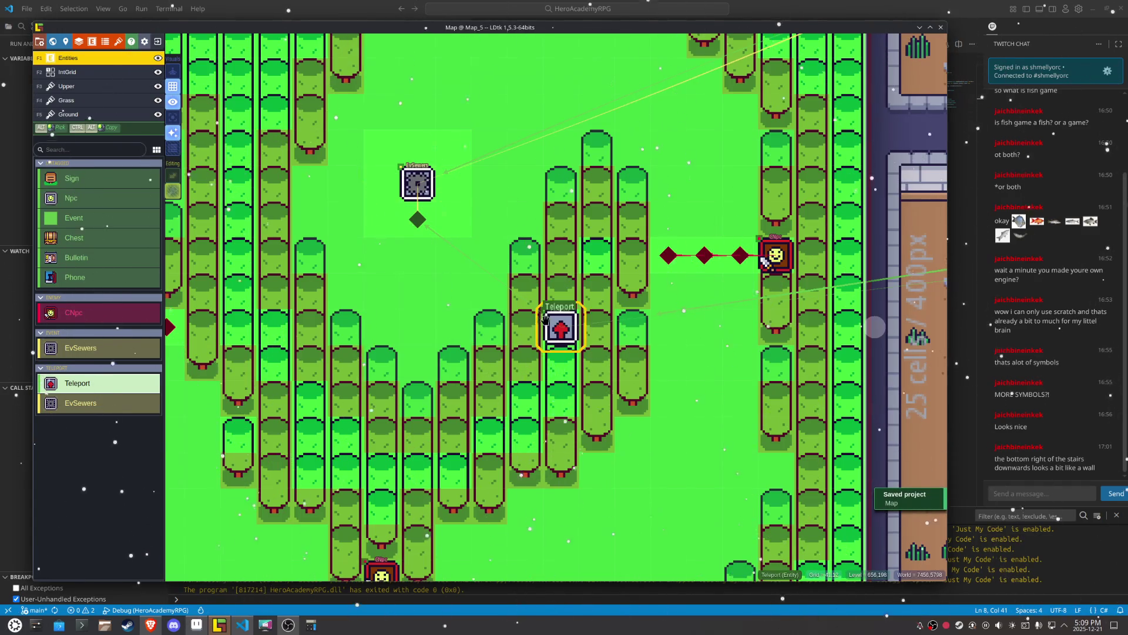
scroll(563, 327, down, 3)
Step: Save the project and zoom out to the whole world overview
scroll(563, 326, up, 2)
scroll(563, 327, down, 2)
key(ctrl+s)
scroll(563, 327, down, 3)
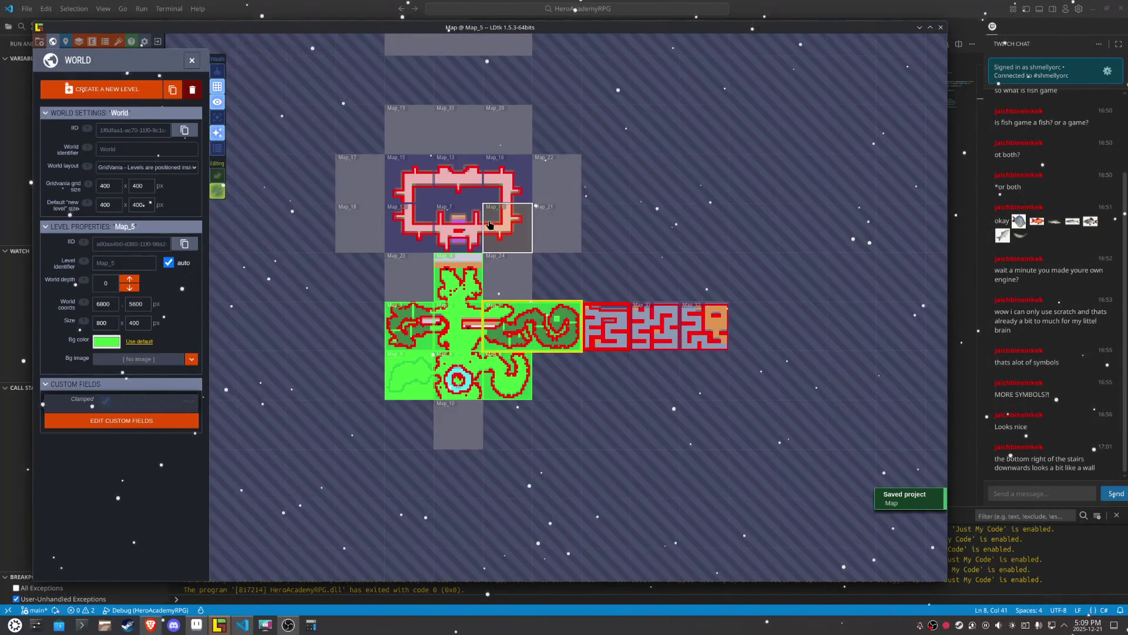
Step: Open Map_14 and try moving its right-stairs teleport, then undo the move
double_click(491, 225)
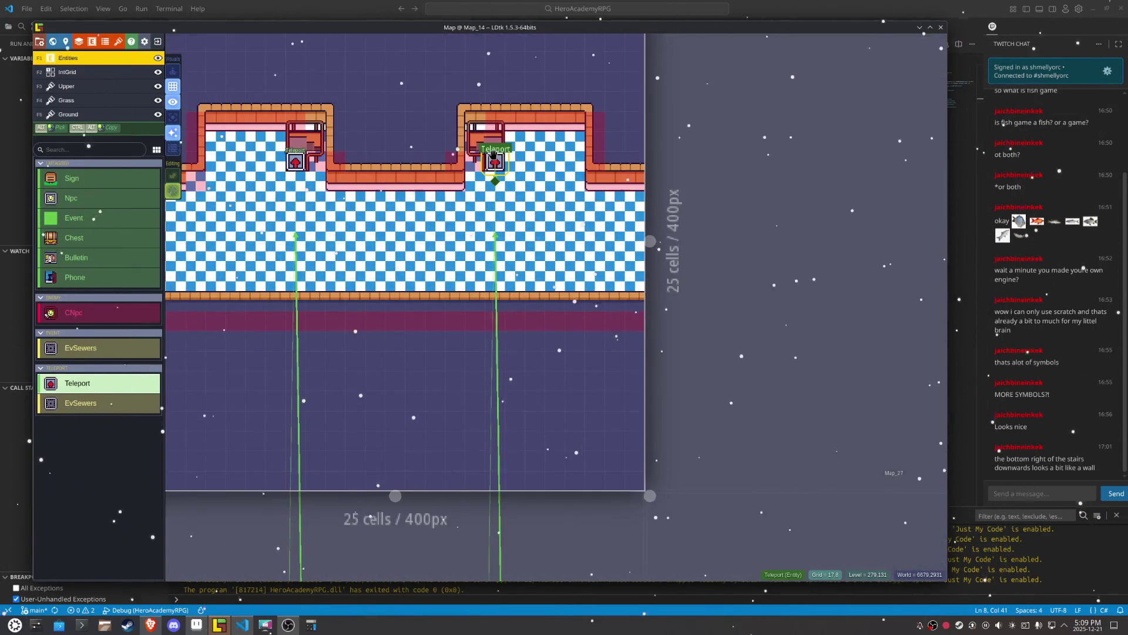
drag(497, 162, 294, 163)
key(ctrl+z)
click(494, 160)
scroll(492, 320, down, 3)
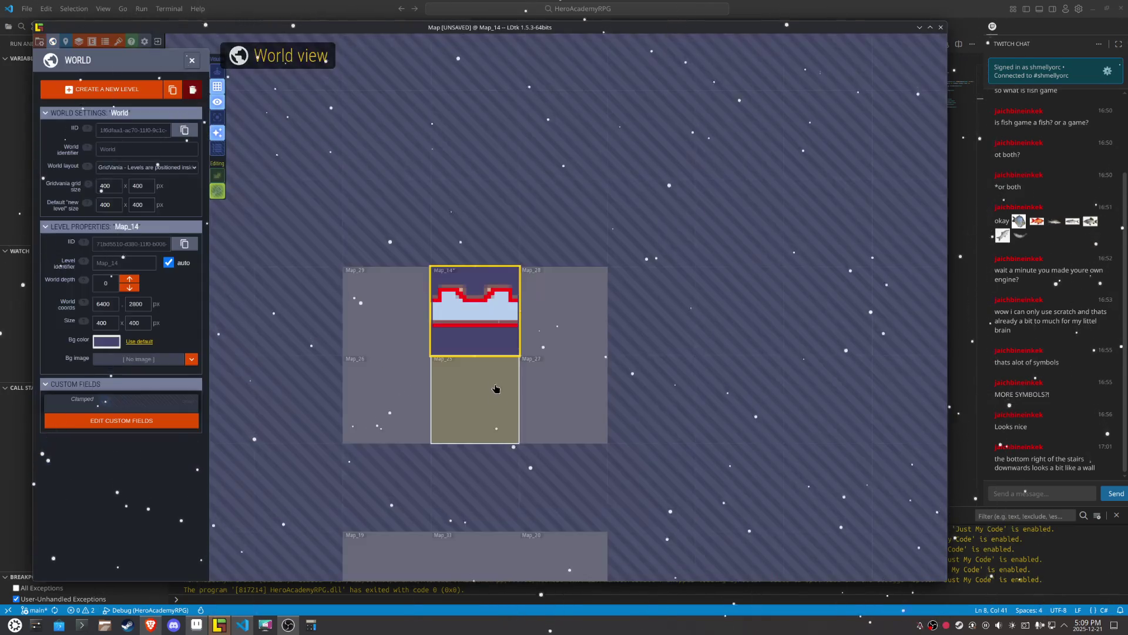
scroll(494, 387, down, 5)
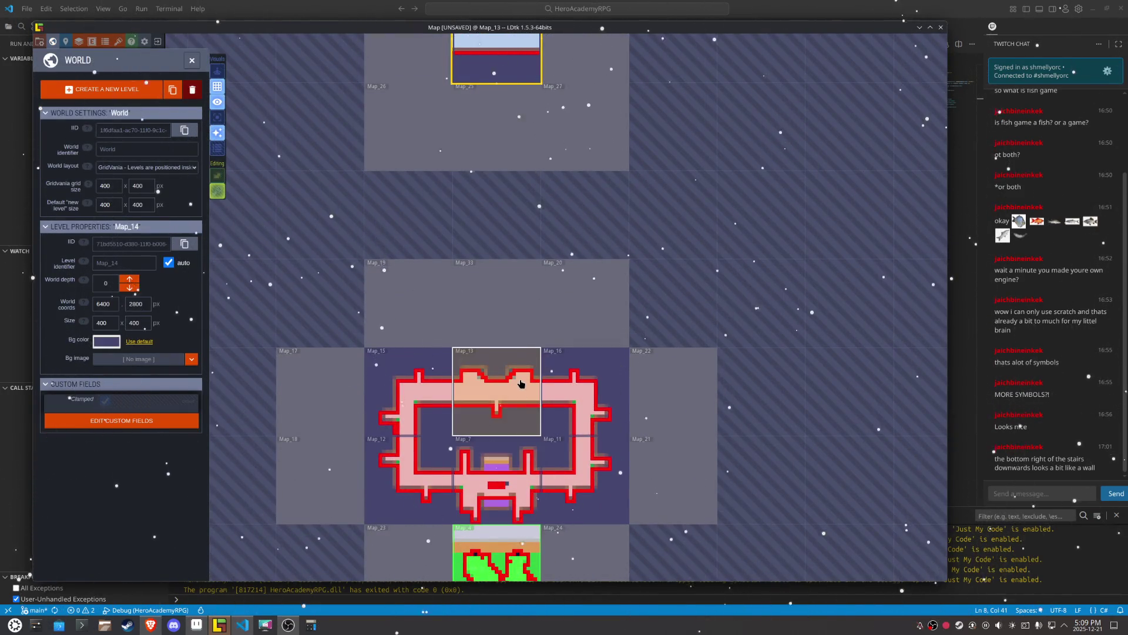
Step: Replace the teleport at Map_14's stairway door with a fresh, unlinked one
click(518, 377)
scroll(519, 378, up, 5)
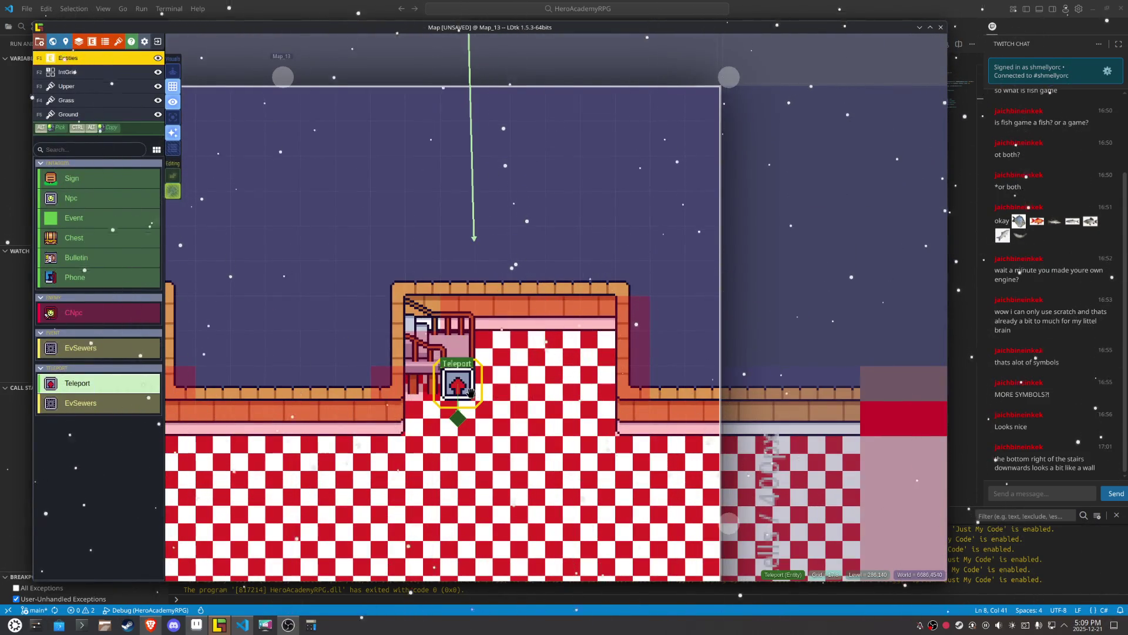
scroll(473, 395, down, 3)
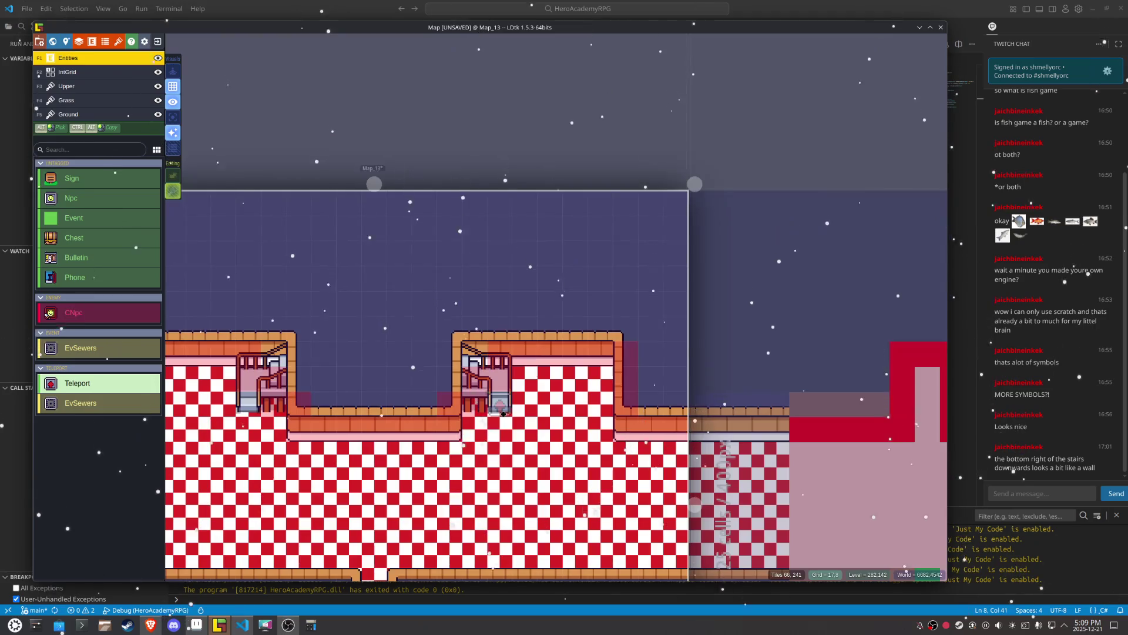
scroll(504, 414, down, 5)
click(510, 231)
scroll(510, 231, up, 5)
right_click(479, 183)
click(480, 185)
scroll(468, 309, down, 5)
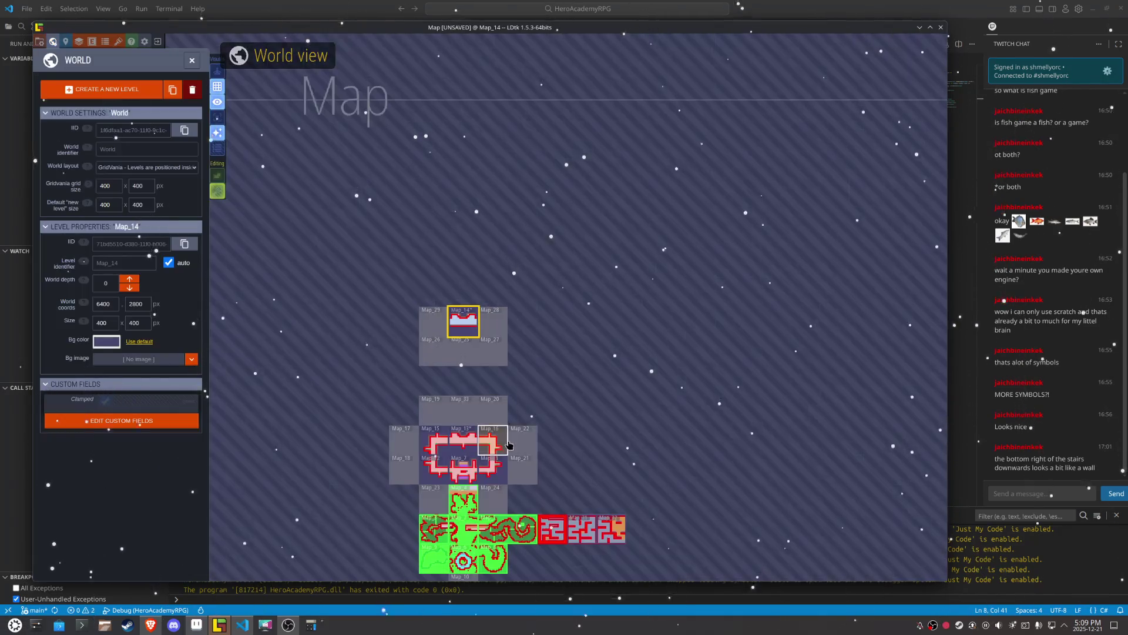
Step: Move between Map_13 and Map_14 in the world overview, ending with Map_13 active
click(470, 445)
scroll(470, 445, up, 5)
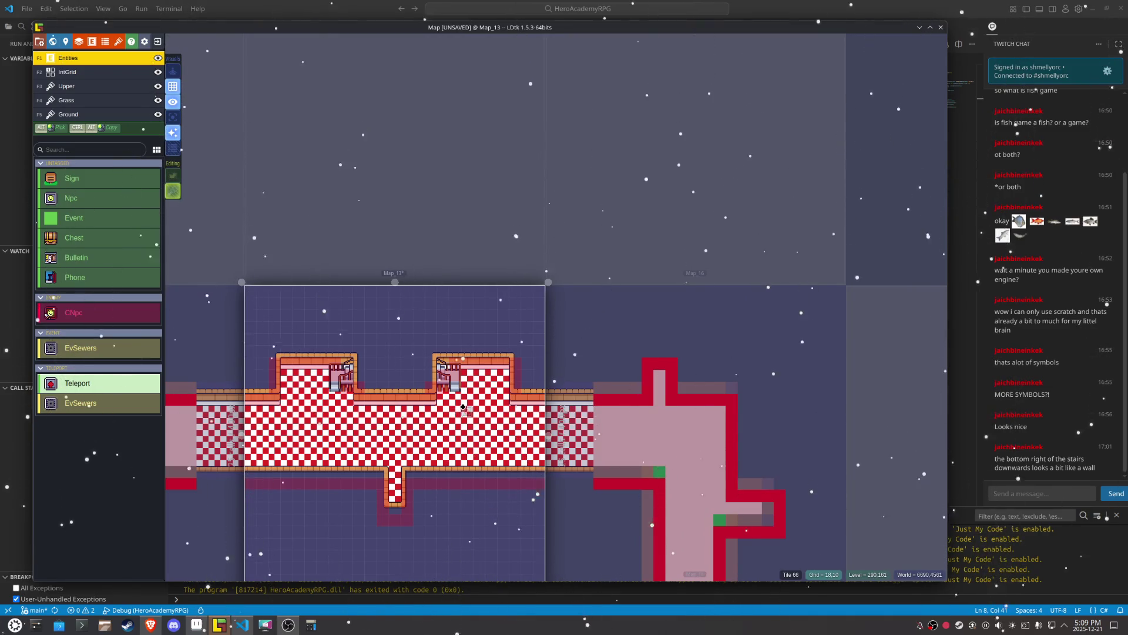
scroll(458, 388, down, 5)
click(457, 284)
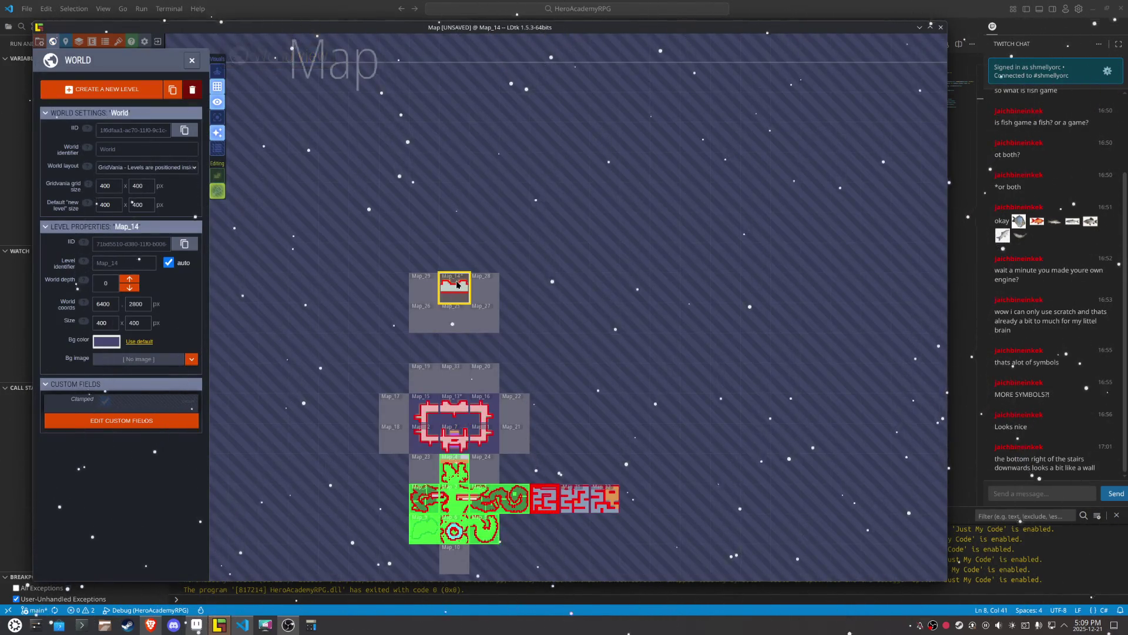
scroll(457, 284, up, 4)
scroll(457, 285, up, 3)
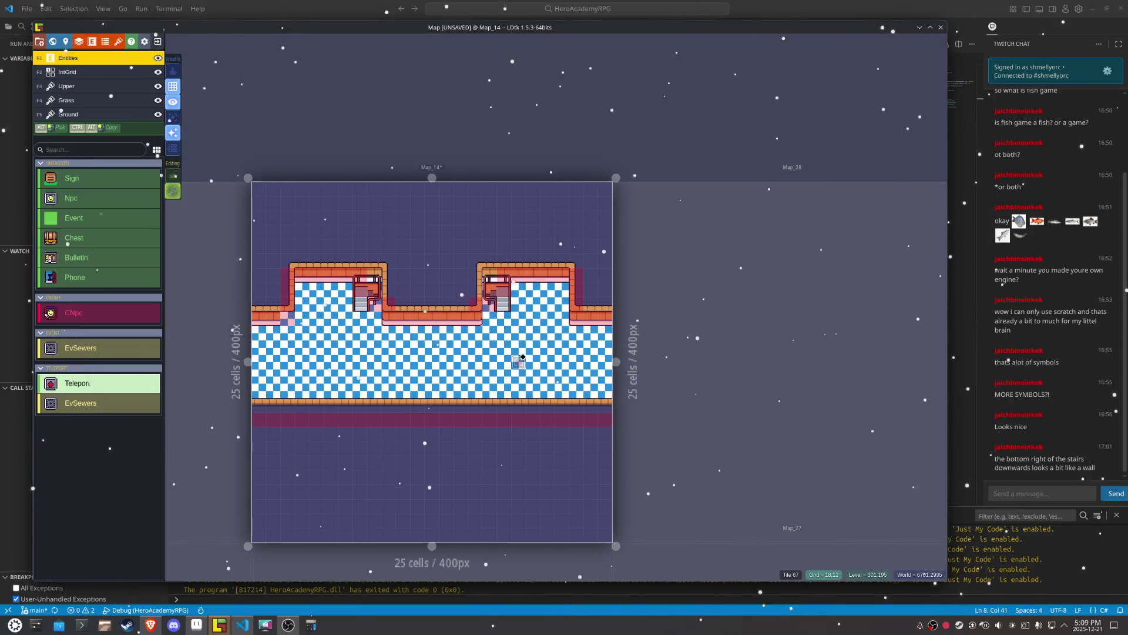
scroll(510, 317, down, 5)
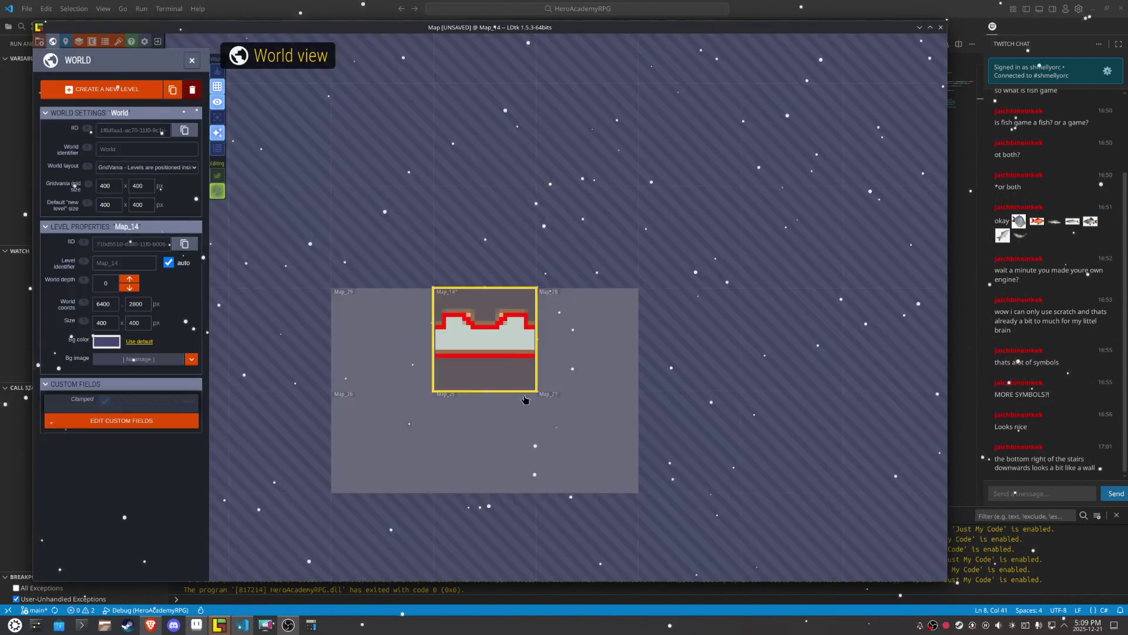
click(502, 483)
scroll(502, 483, up, 5)
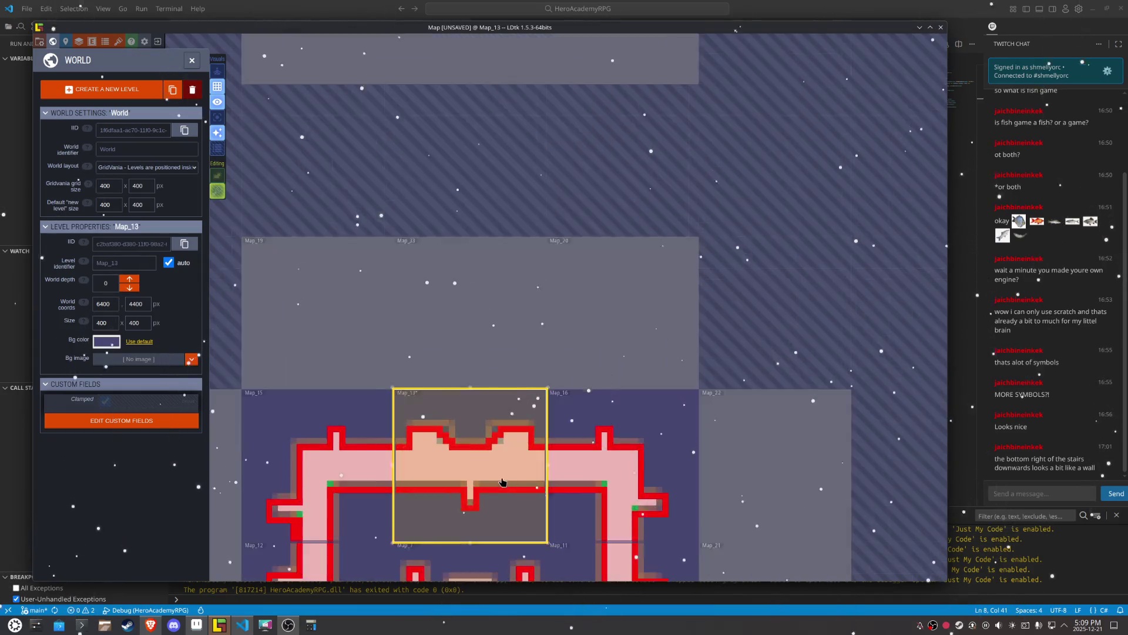
Step: Link Map_13's stairway teleport to the Map_14 teleport and jump to it
click(502, 418)
scroll(501, 418, up, 3)
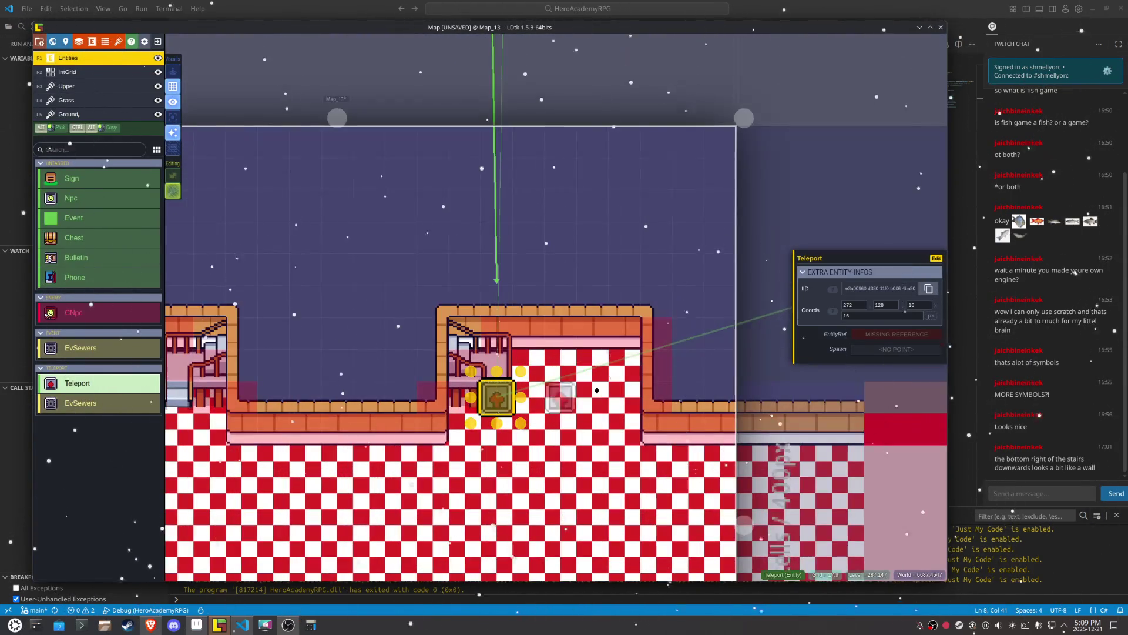
click(752, 367)
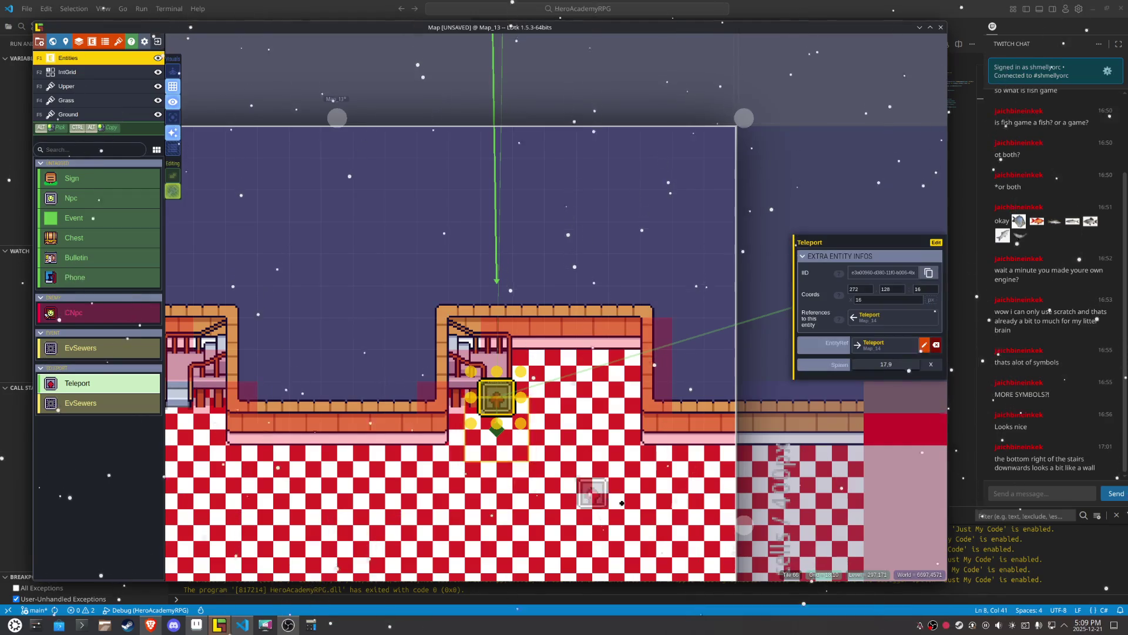
click(889, 345)
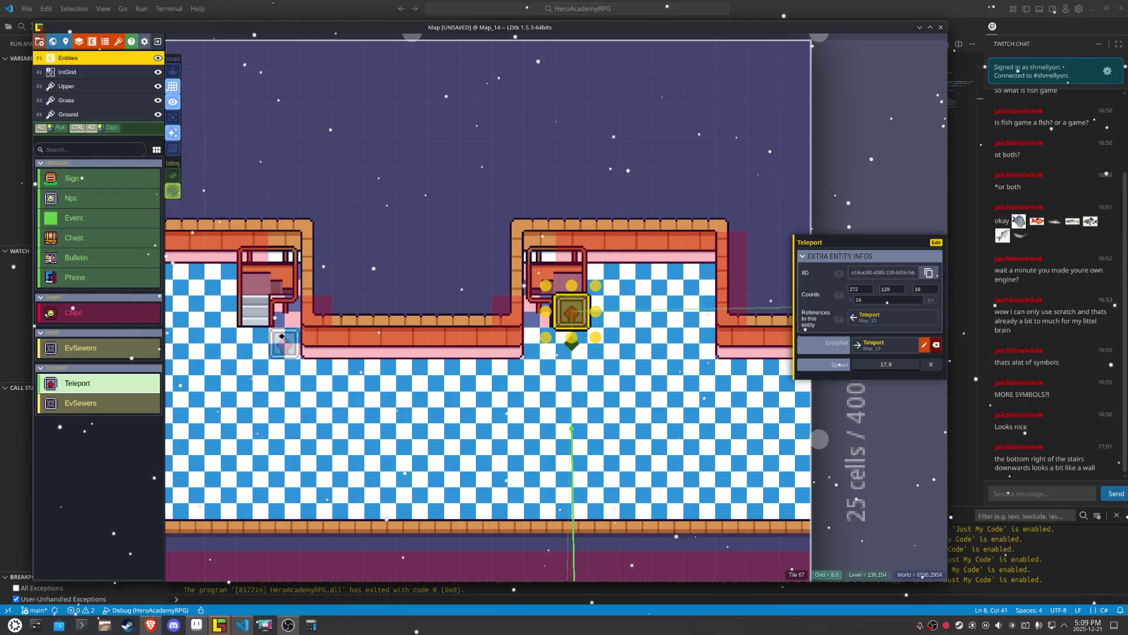
Step: Place new left-stairs teleports in Map_14 and Map_13, link them, with spawn point 7,9
click(257, 317)
scroll(257, 318, down, 5)
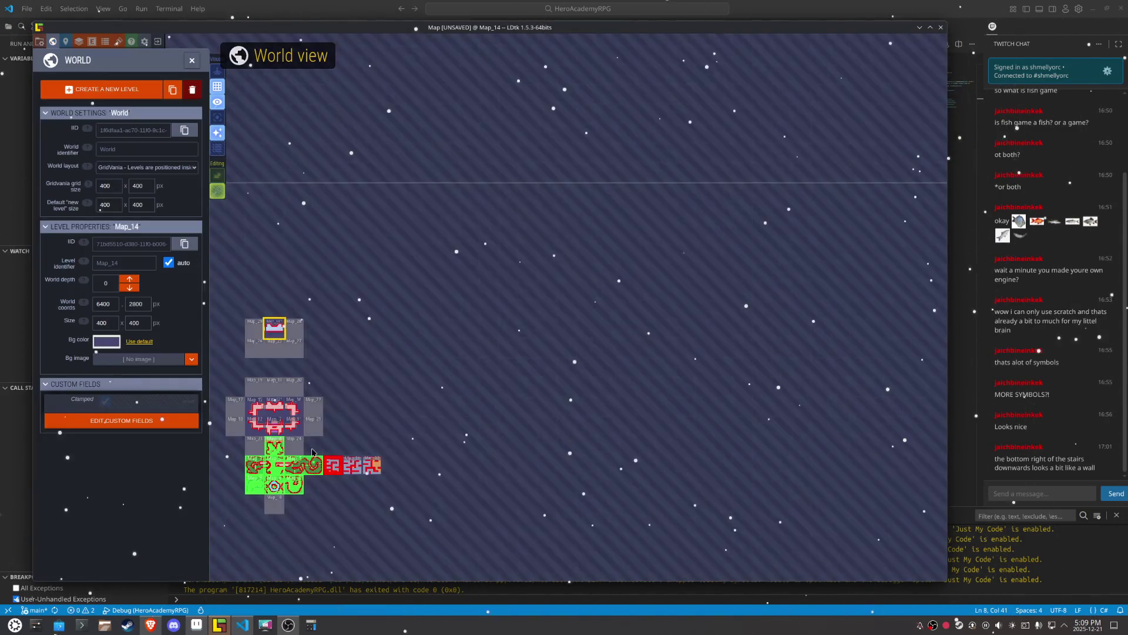
scroll(401, 360, up, 5)
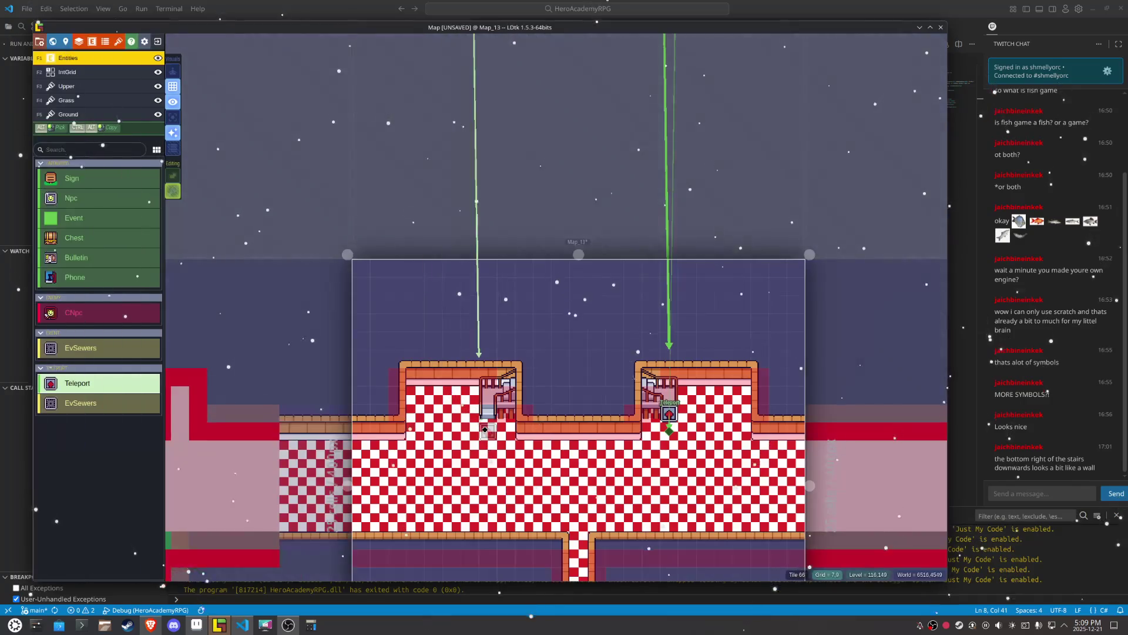
click(492, 417)
click(859, 350)
click(703, 412)
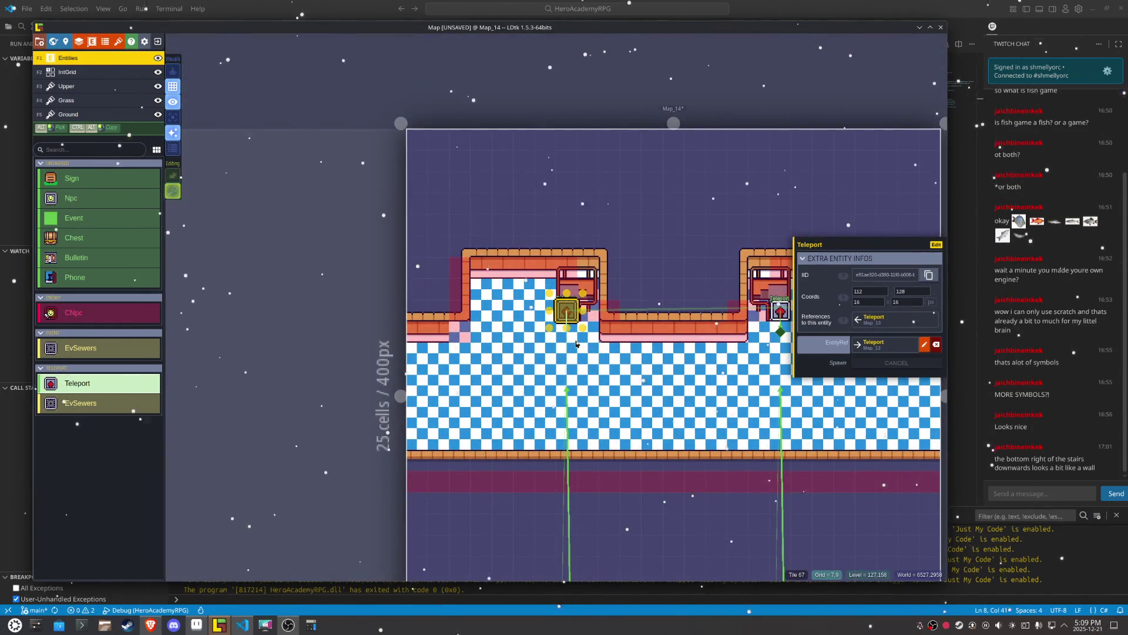
click(576, 344)
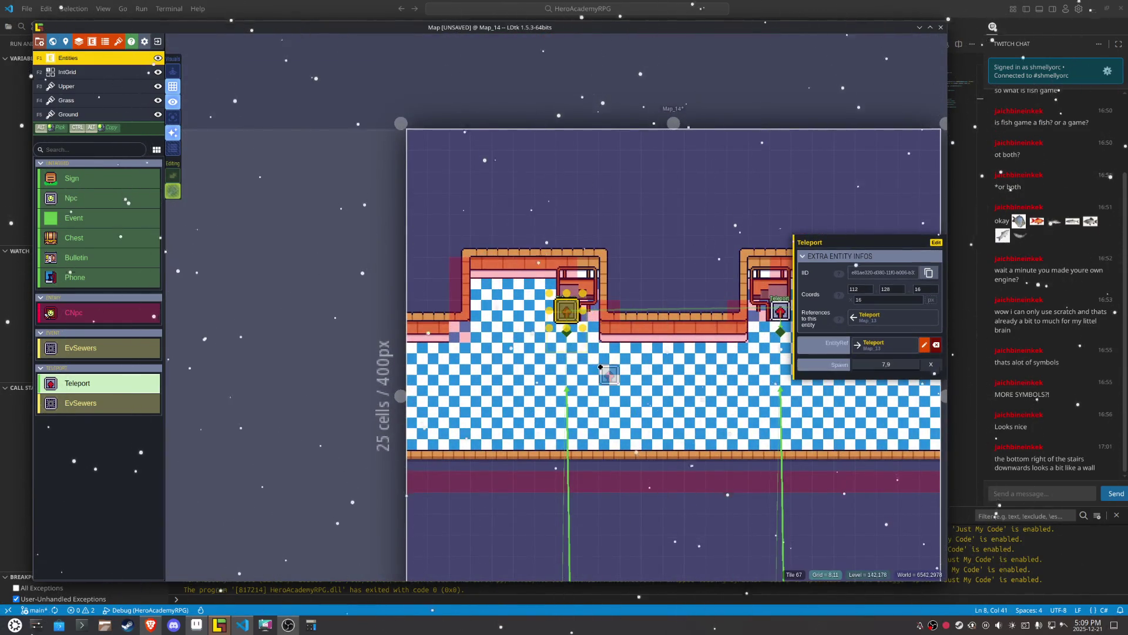
Step: Save the project and zoom out toward Map_7
key(ctrl+s)
scroll(449, 395, down, 8)
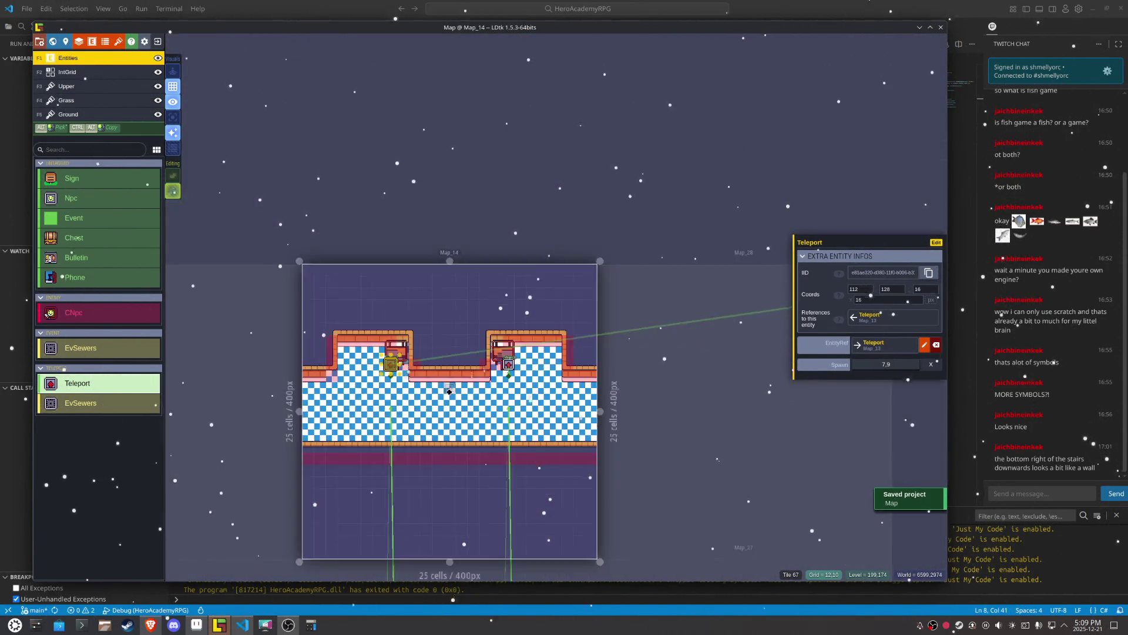
click(467, 483)
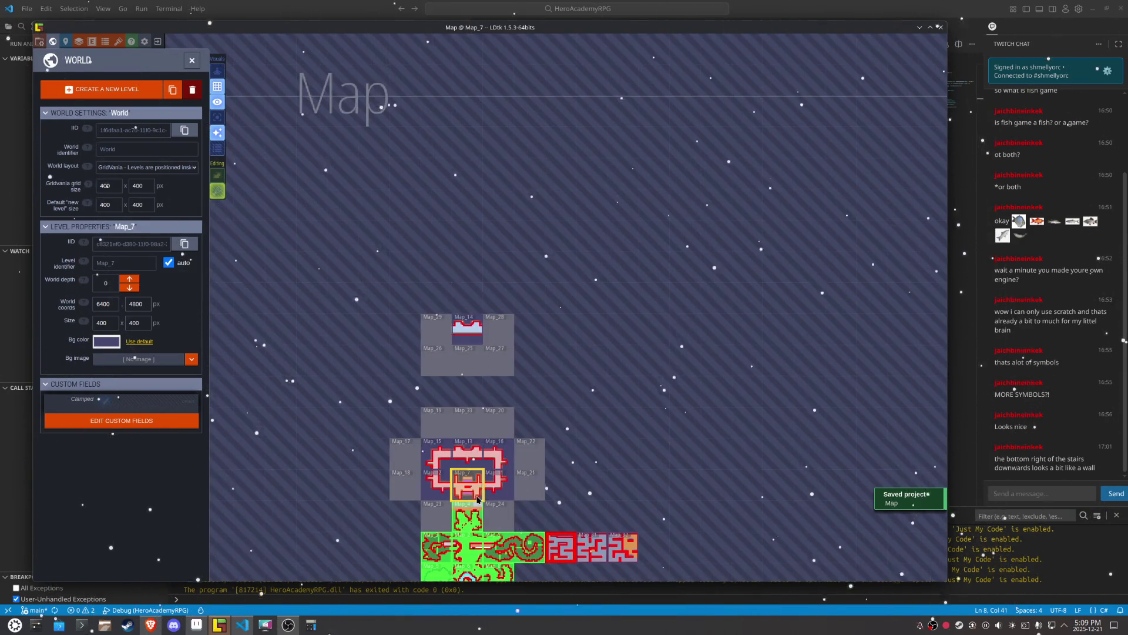
Step: Follow Map_7's stair teleport link to Map_4 and back to confirm it
scroll(533, 193, up, 4)
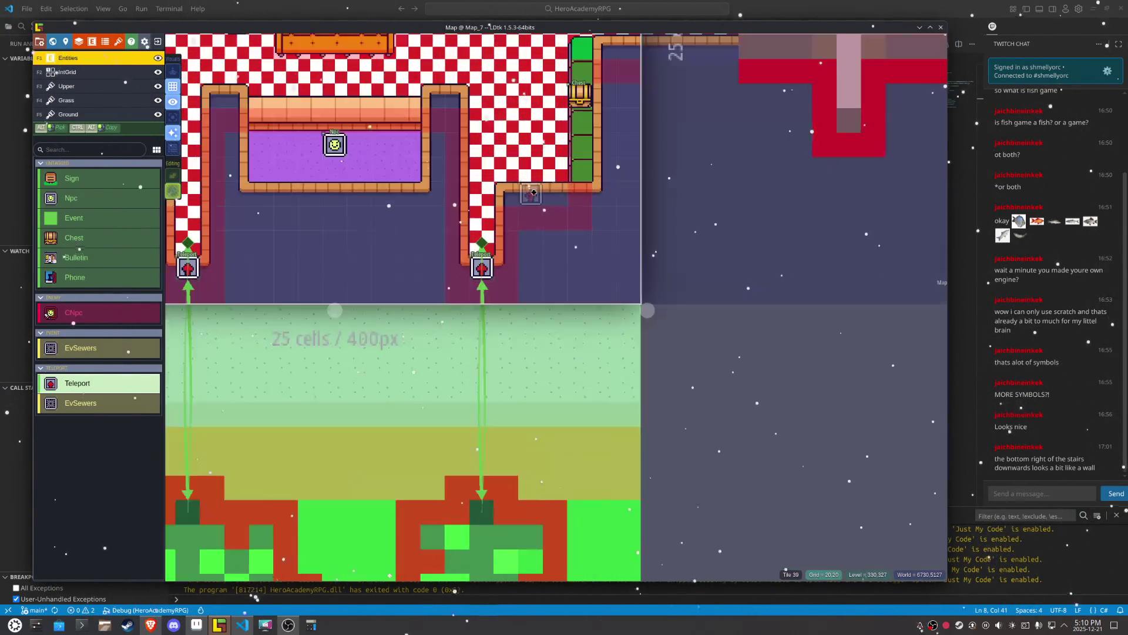
click(481, 267)
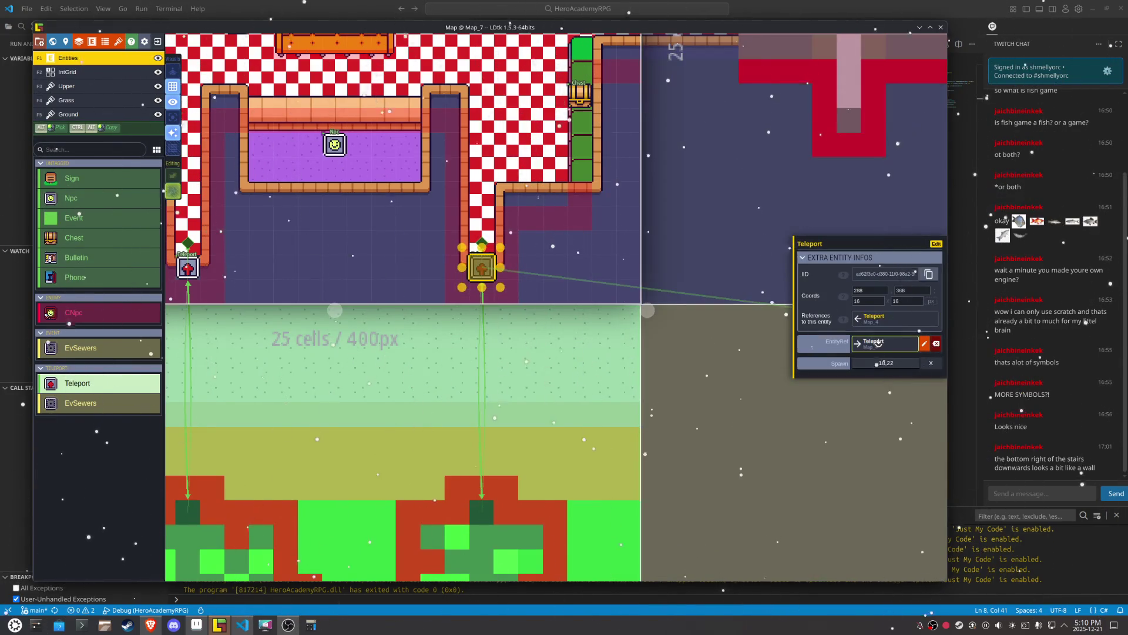
mouse_move(878, 343)
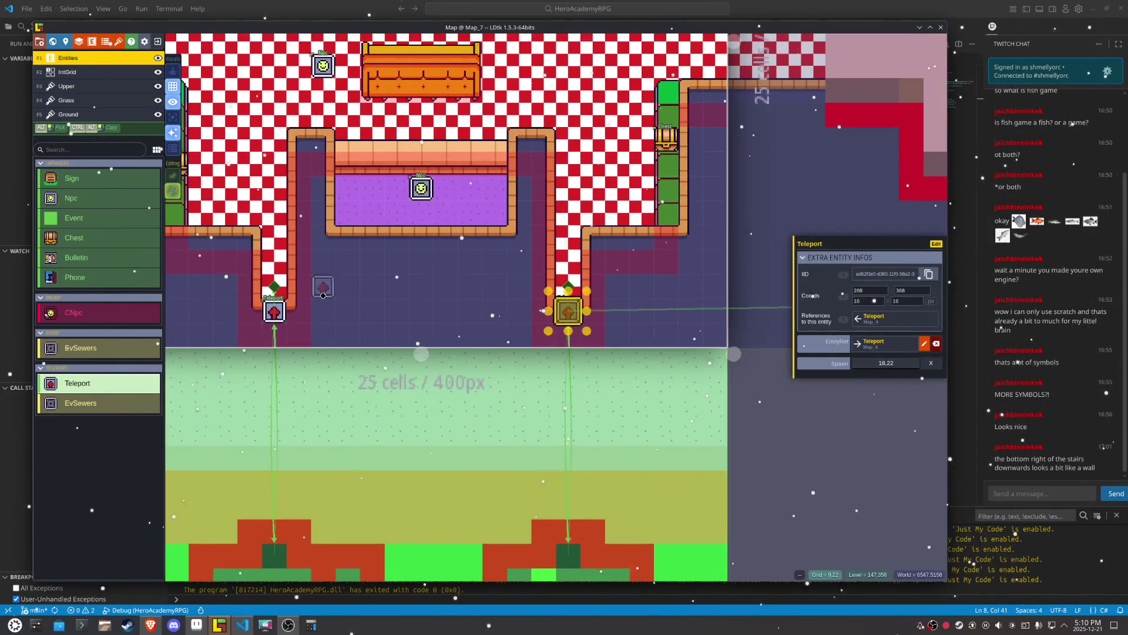
click(880, 343)
click(881, 343)
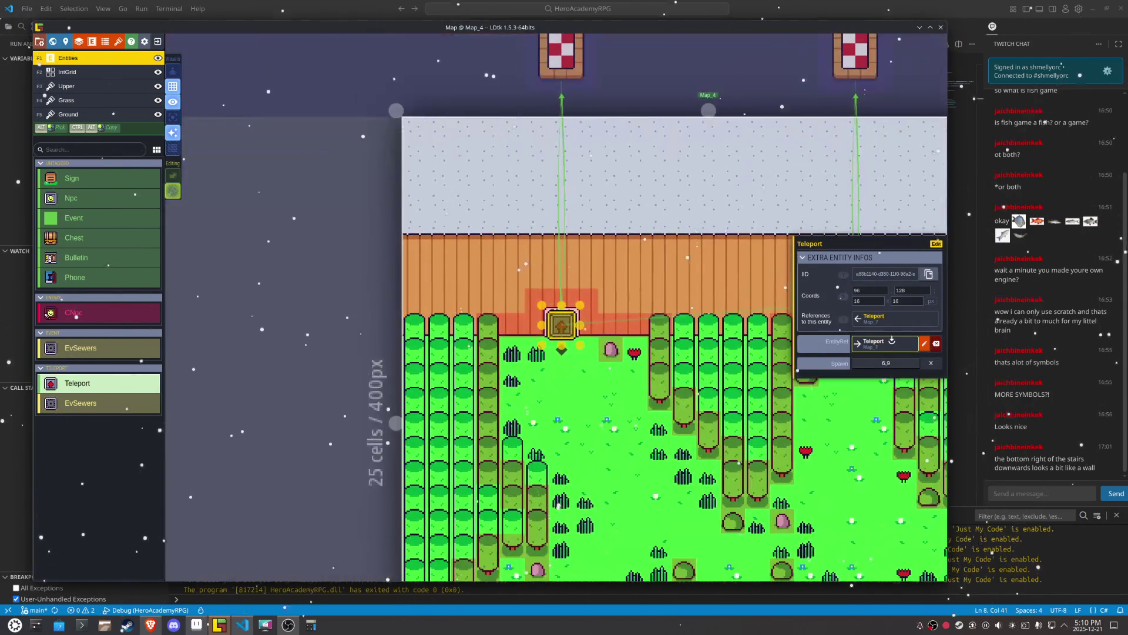
click(881, 343)
Step: Save the project and look over Map_7 and Map_4 from the world view
key(ctrl+s)
key(w)
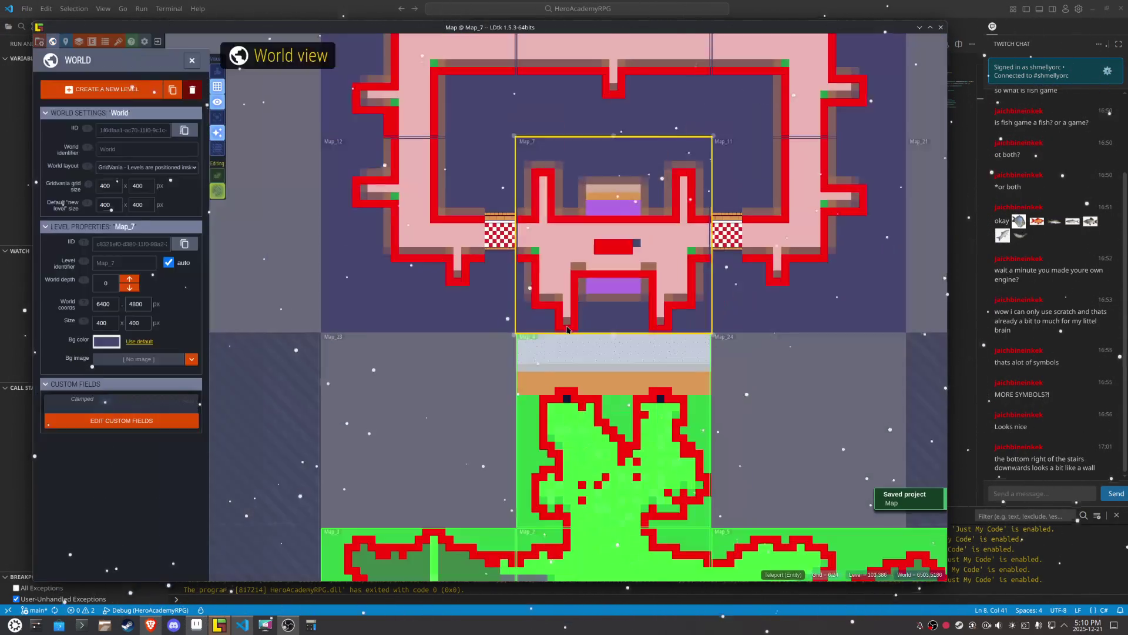
double_click(597, 301)
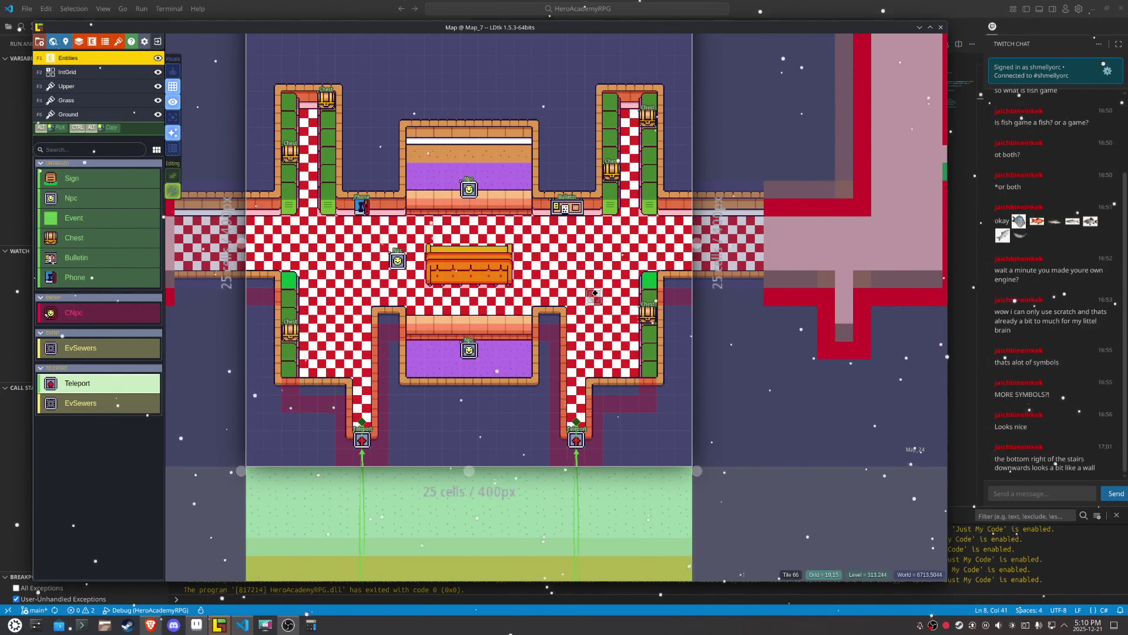
click(573, 505)
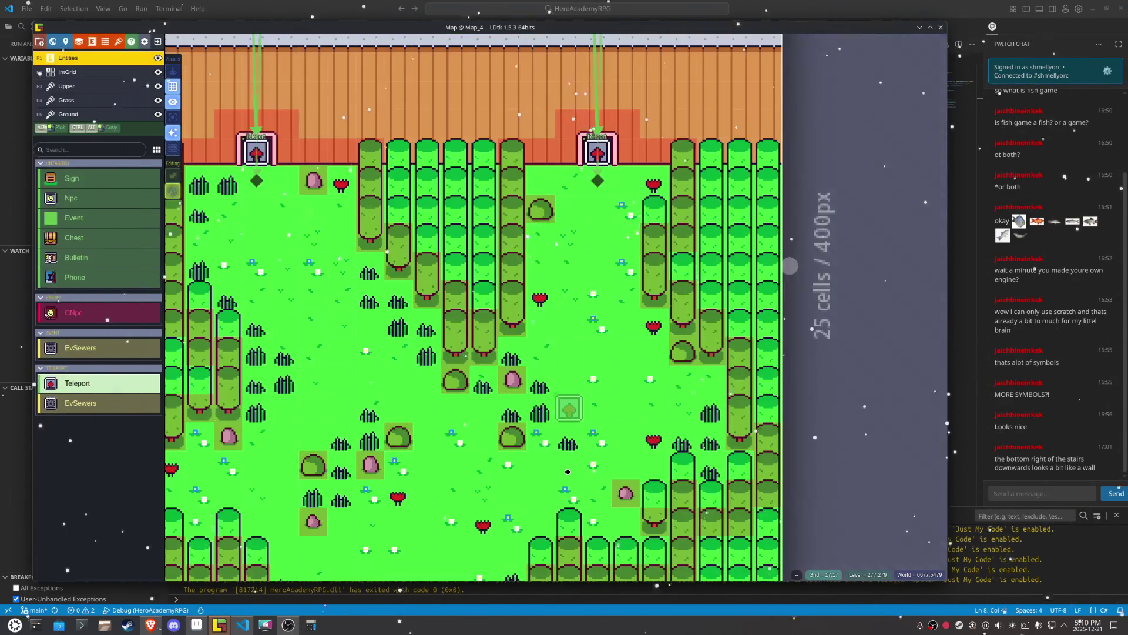
Step: Visit Map_17 from the world view, then open Map_8 on its IntGrid collision layer
mouse_move(568, 472)
mouse_down()
mouse_move(637, 419)
mouse_move(647, 369)
mouse_move(635, 386)
mouse_up()
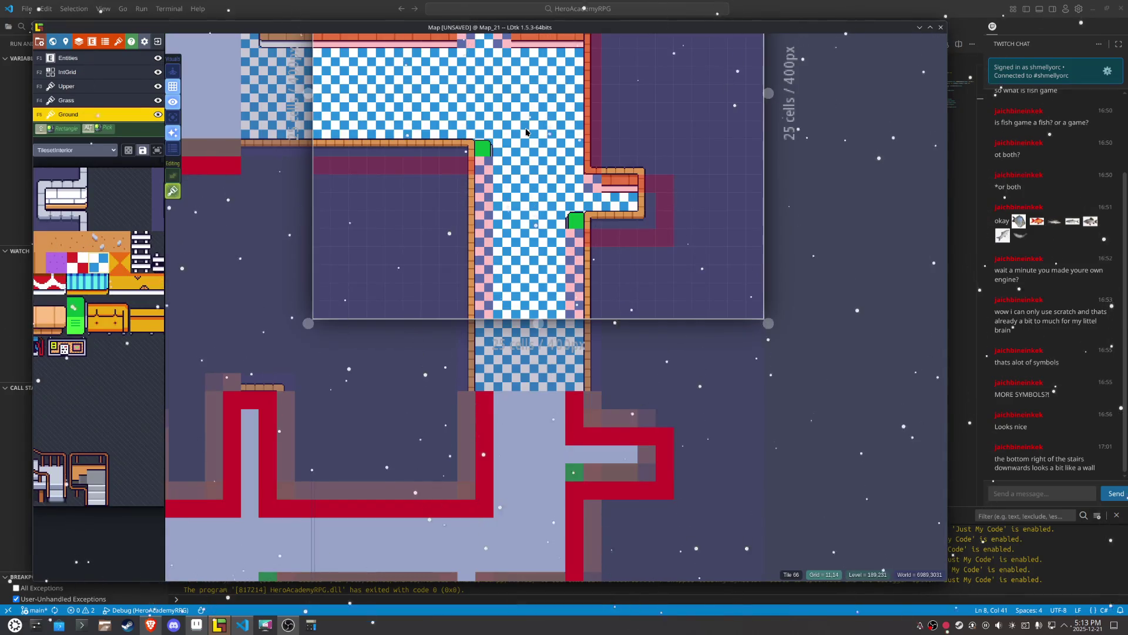
key(w)
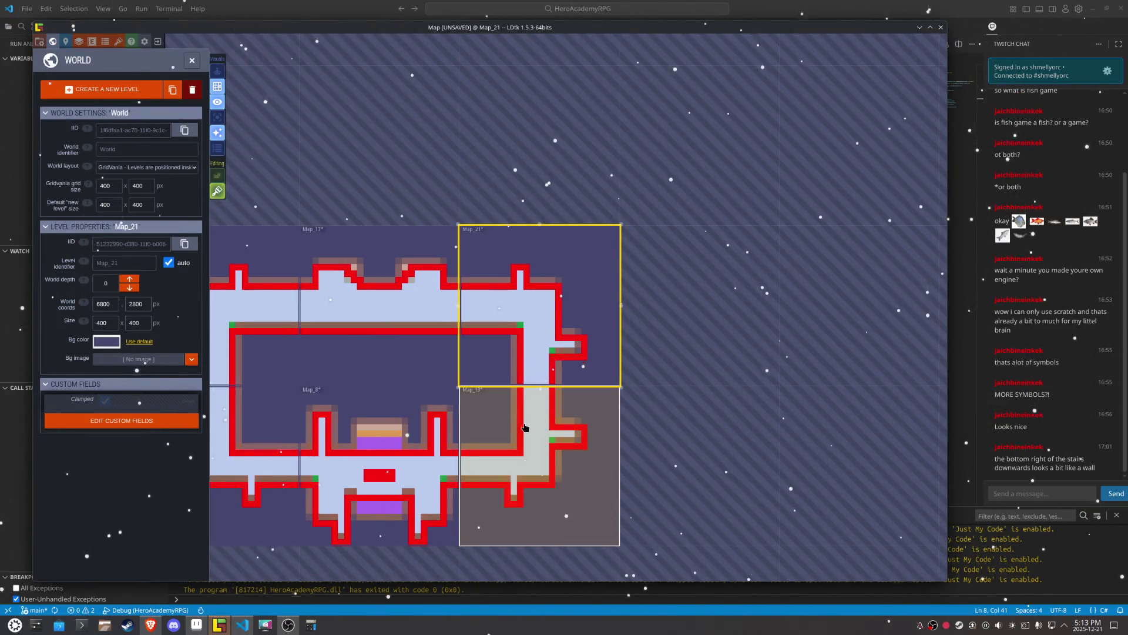
double_click(385, 279)
key(w)
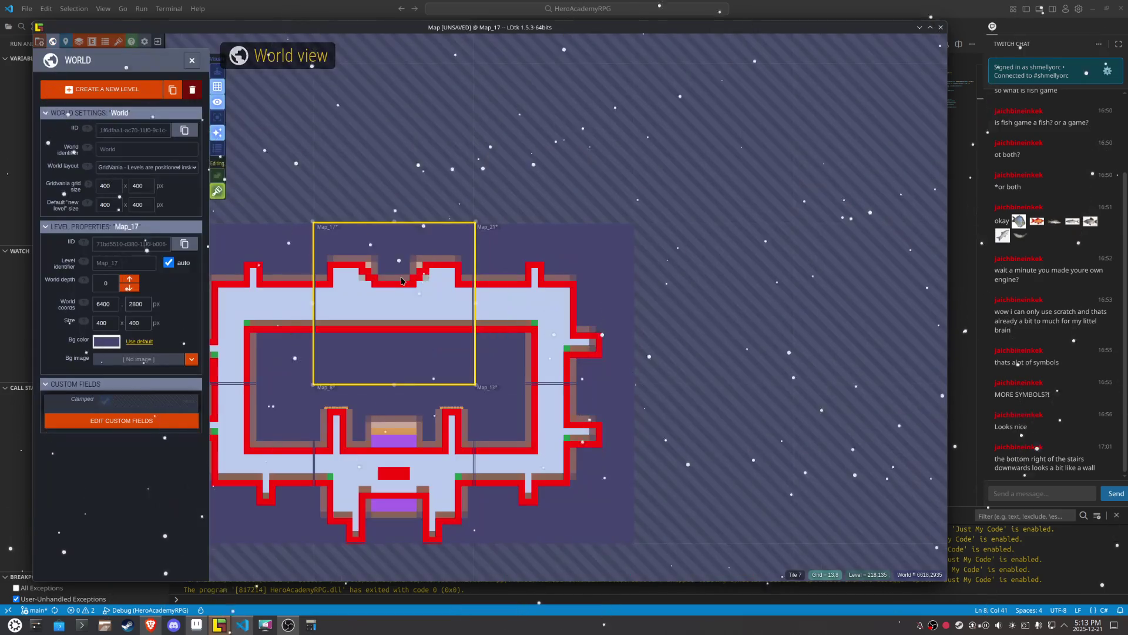
double_click(506, 446)
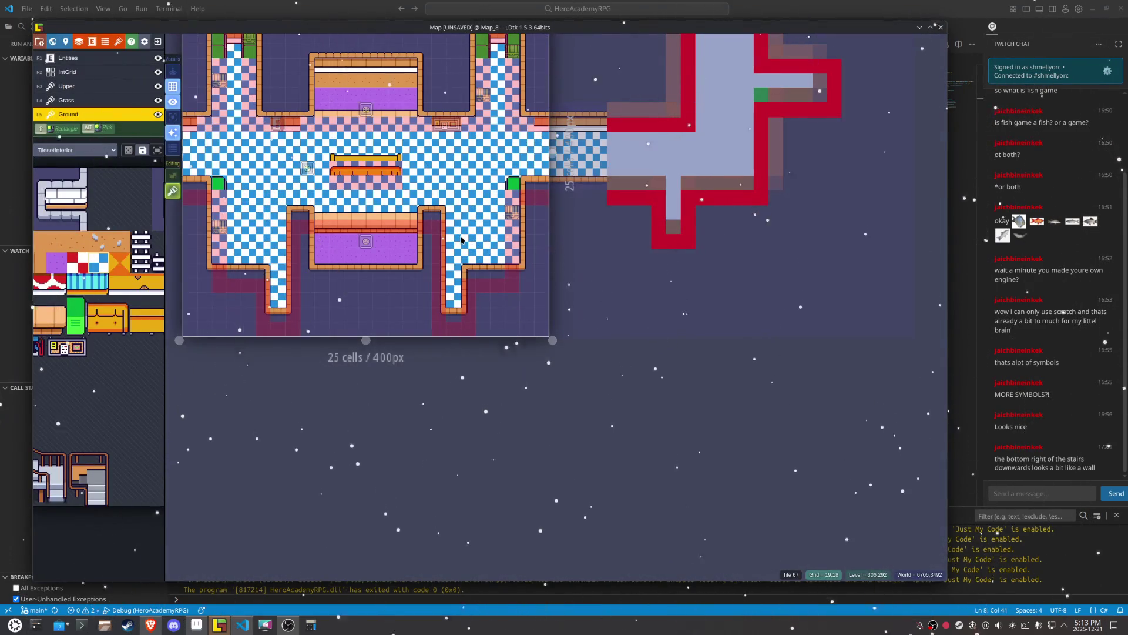
key(F2)
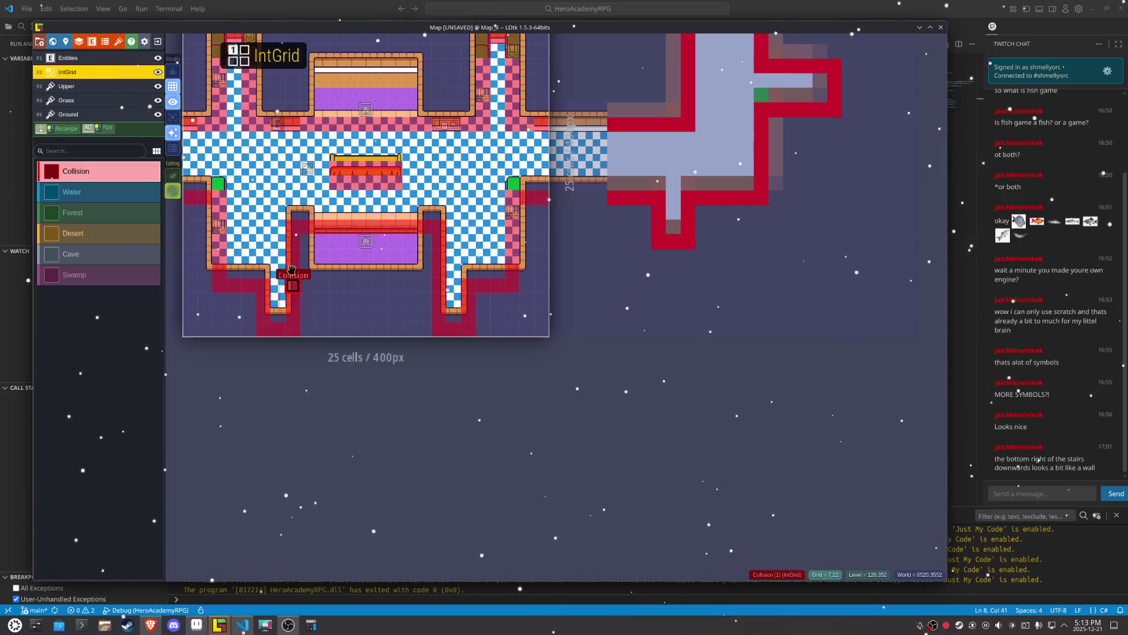
Step: Erase Map_8's old Collision cells and paint new ones along the lower-left and lower-right corridor walls
mouse_move(291, 233)
mouse_down()
mouse_move(290, 302)
mouse_move(438, 314)
mouse_move(442, 235)
mouse_move(277, 228)
mouse_up()
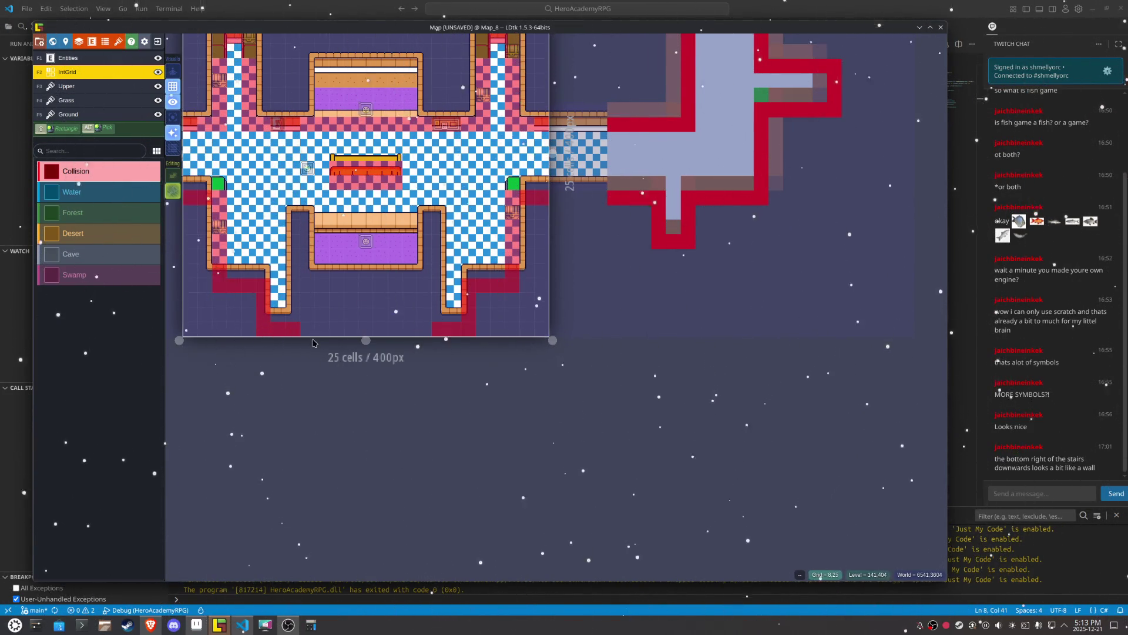
click(278, 286)
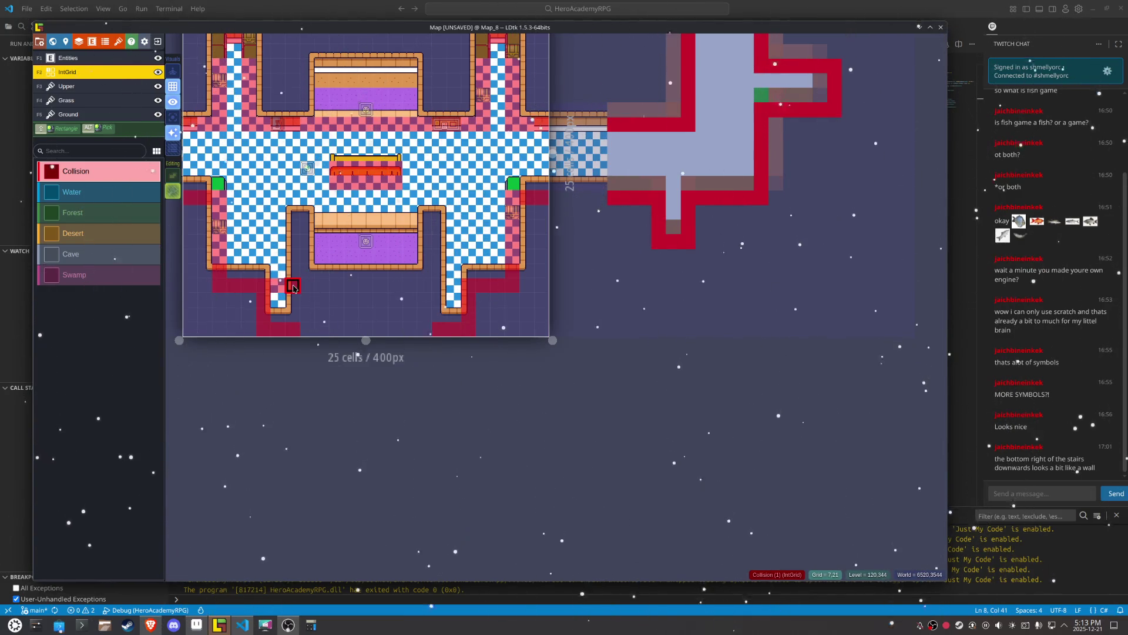
drag(290, 318, 259, 325)
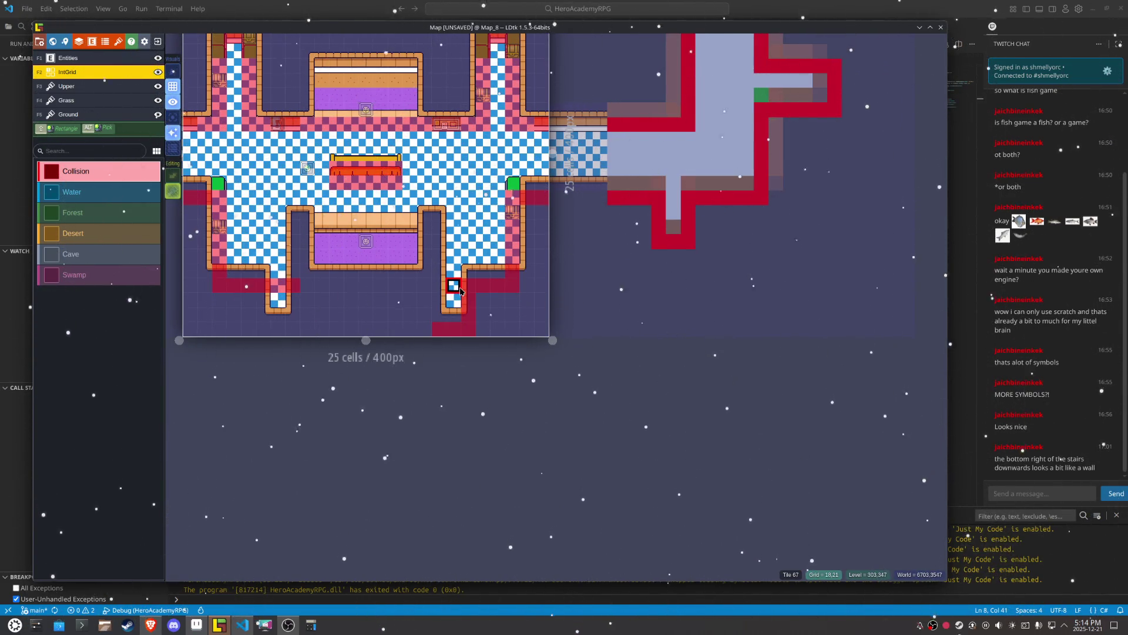
mouse_move(442, 289)
mouse_down()
mouse_move(442, 220)
mouse_move(316, 231)
mouse_move(292, 215)
mouse_move(292, 277)
mouse_up()
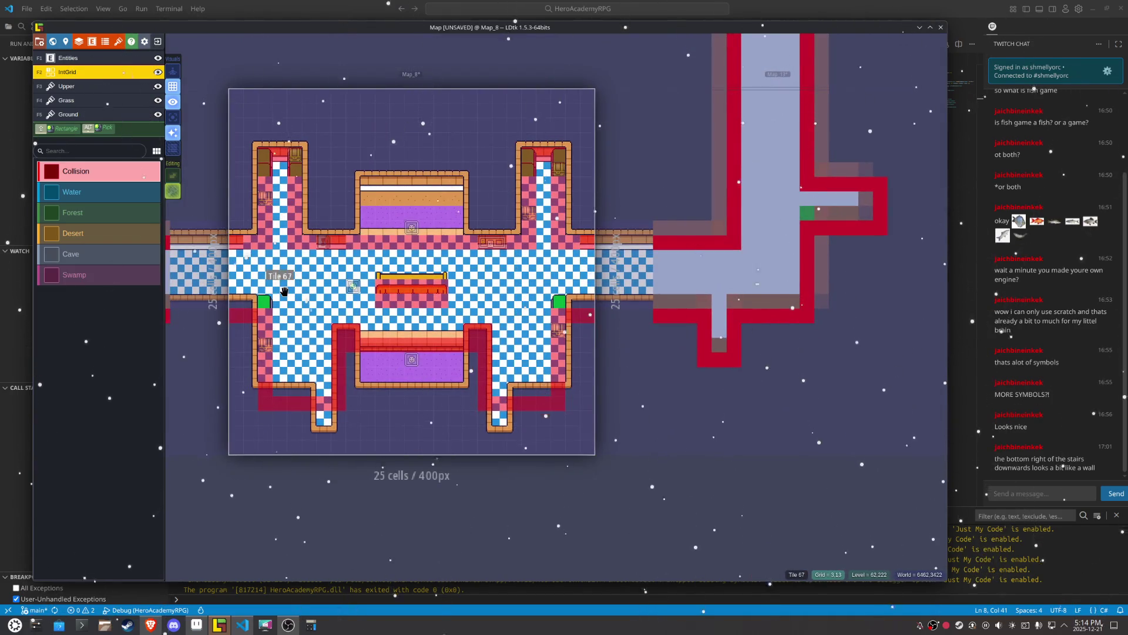
alt+click(265, 300)
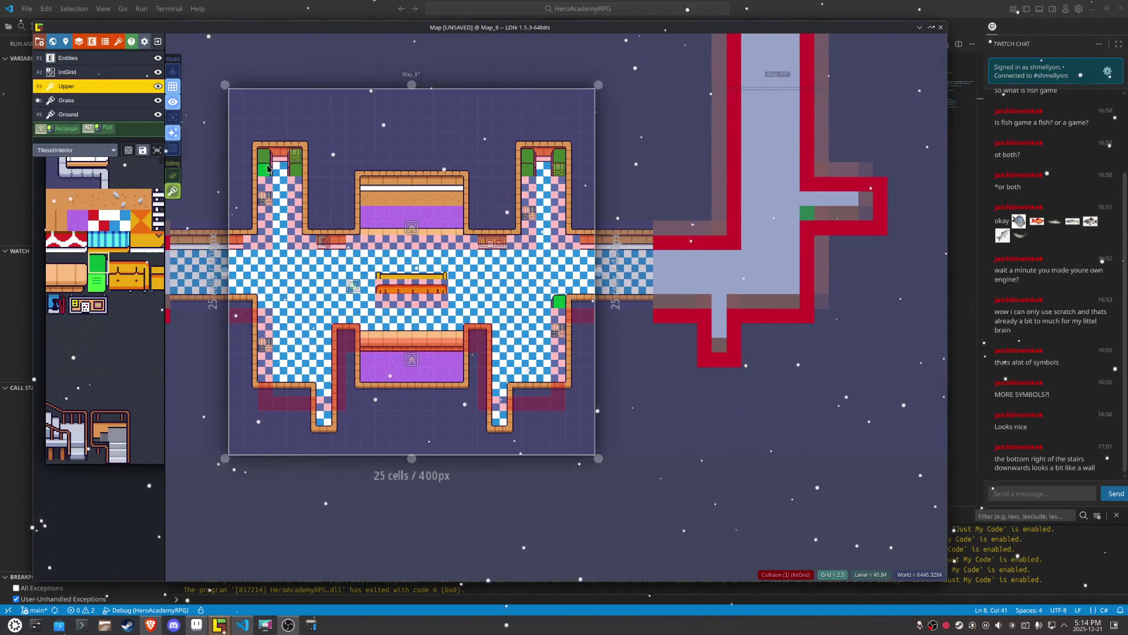
Step: Hide the IntGrid collision layer and delete Map_8's four Chest entities
alt+click(265, 198)
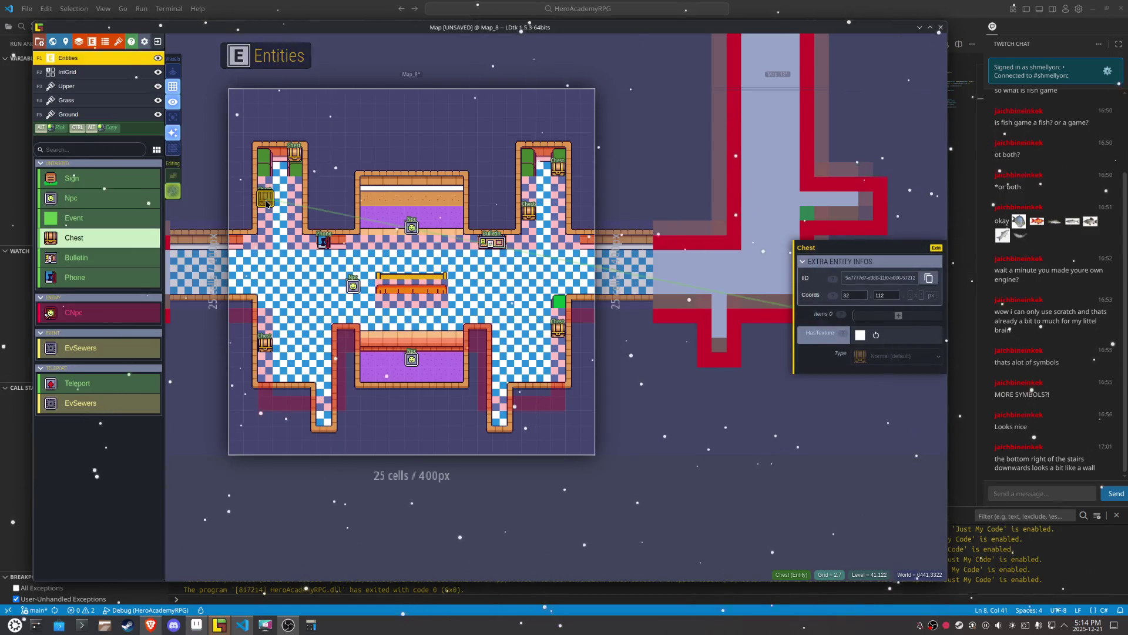
click(141, 70)
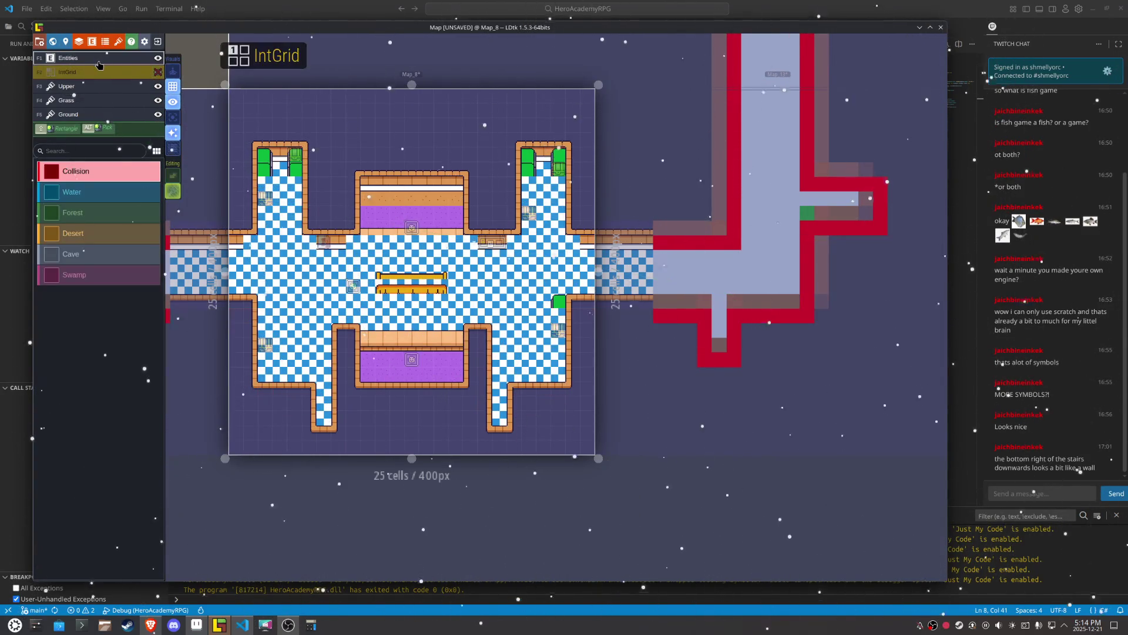
click(158, 72)
right_click(294, 154)
right_click(265, 343)
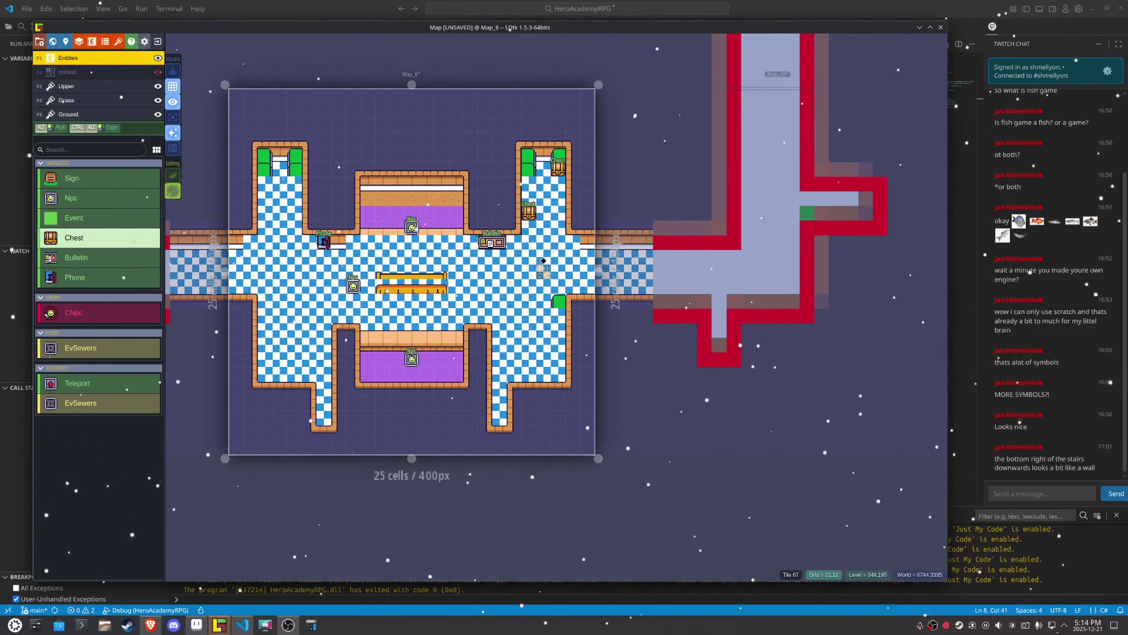
right_click(559, 167)
right_click(530, 208)
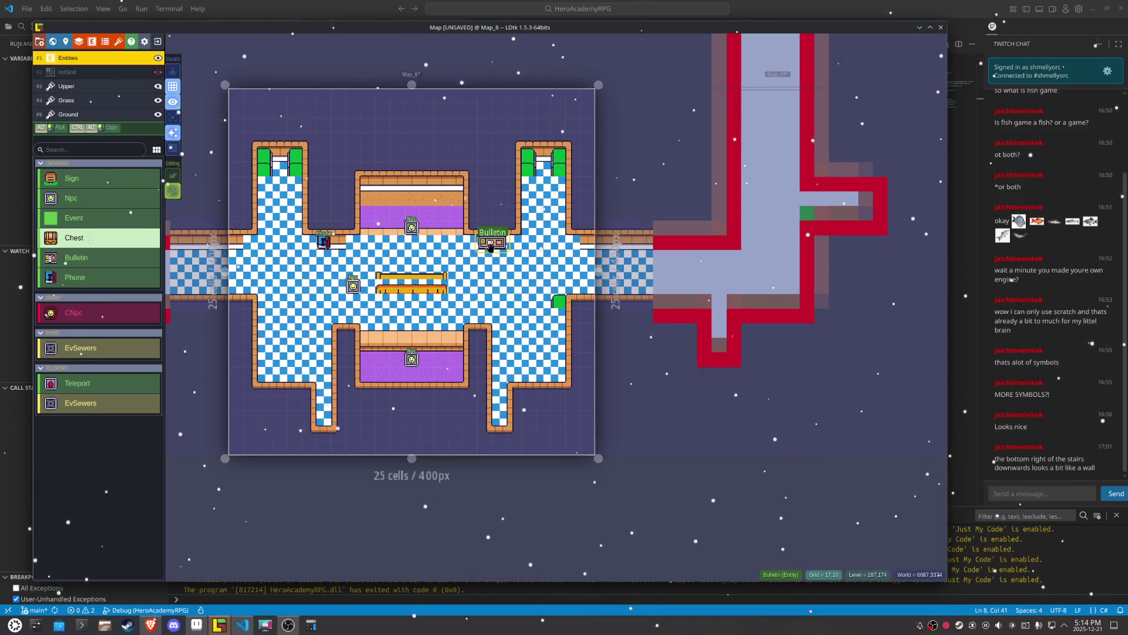
Step: Delete the Bulletin board and the three Npc entities from Map_8
right_click(491, 247)
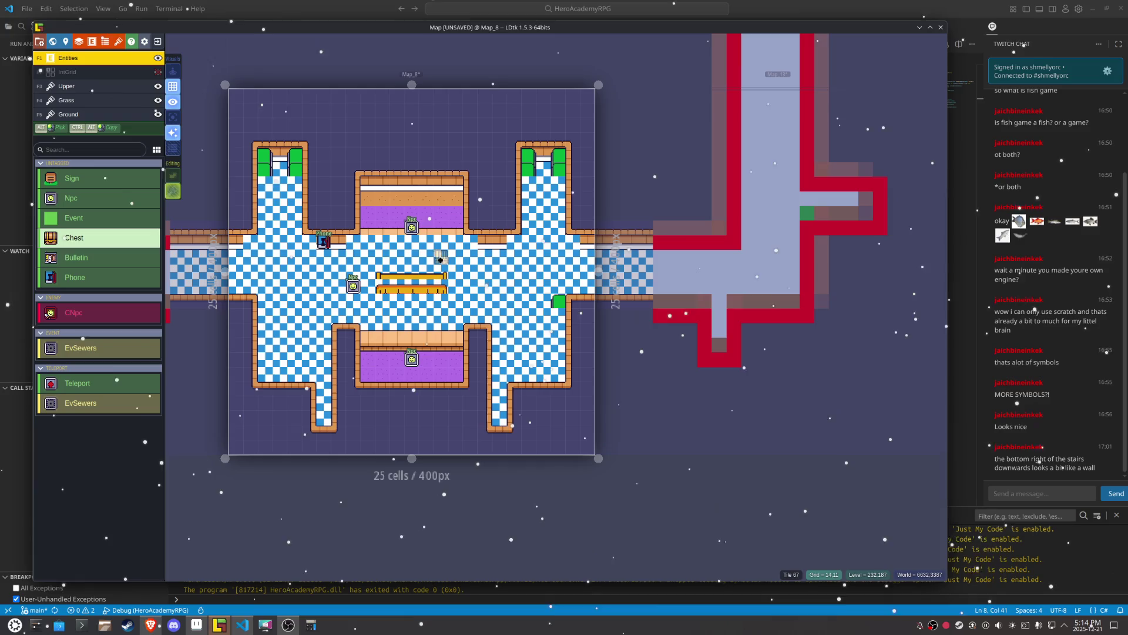
scroll(415, 247, up, 2)
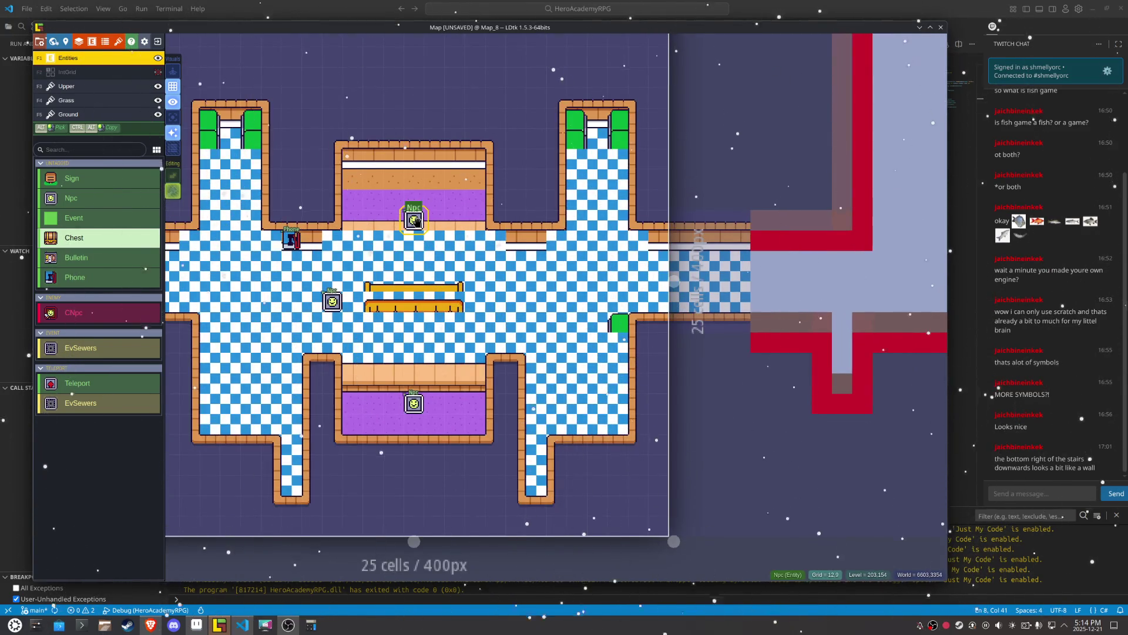
right_click(414, 220)
right_click(332, 301)
right_click(413, 403)
Step: Erase the yellow bar and green tiles from the centre table on the Upper layer
key(F3)
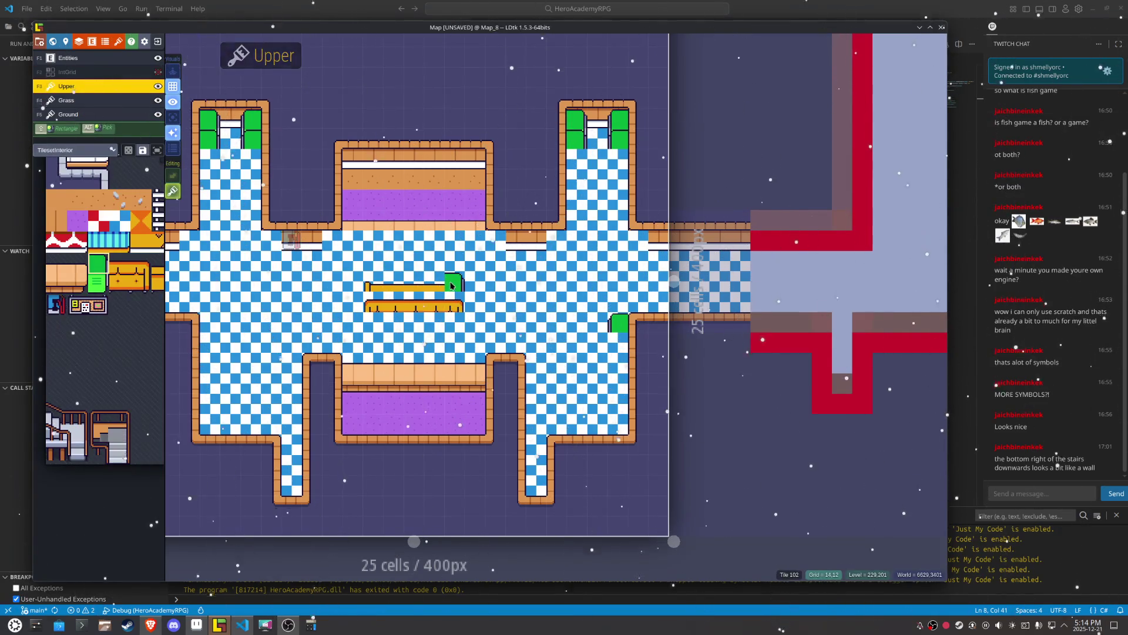
right_click(411, 288)
mouse_move(353, 295)
mouse_down()
mouse_move(614, 323)
mouse_move(617, 344)
mouse_up()
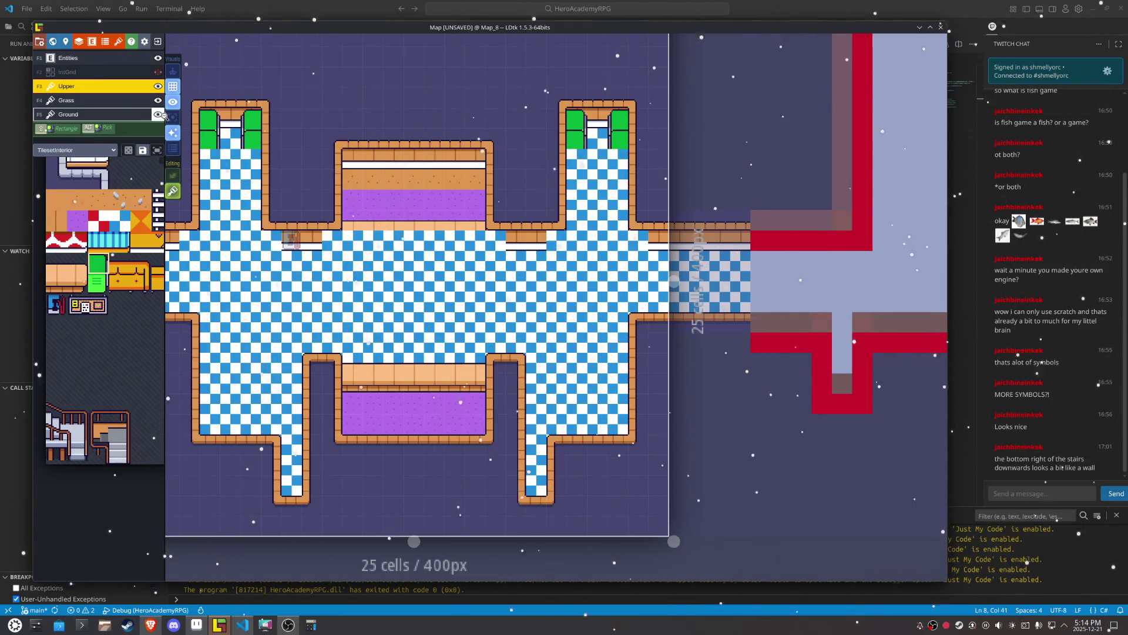
Step: Erase the green door tiles in Map_8's top-left room on the Ground layer
key(a)
click(94, 114)
mouse_move(289, 223)
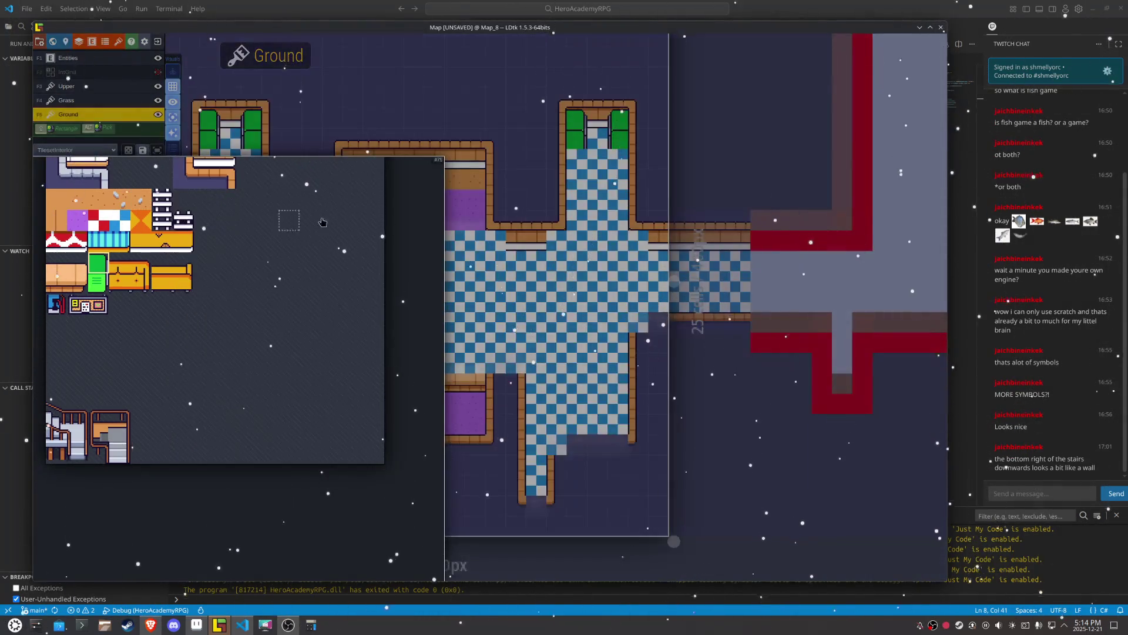
drag(234, 125, 217, 136)
right_click(250, 140)
key(s)
right_click(251, 139)
right_click(231, 139)
right_click(210, 140)
Step: Refill the top-left room's row with checker floor and patch its top wall with brick
alt+click(228, 172)
drag(252, 139, 214, 142)
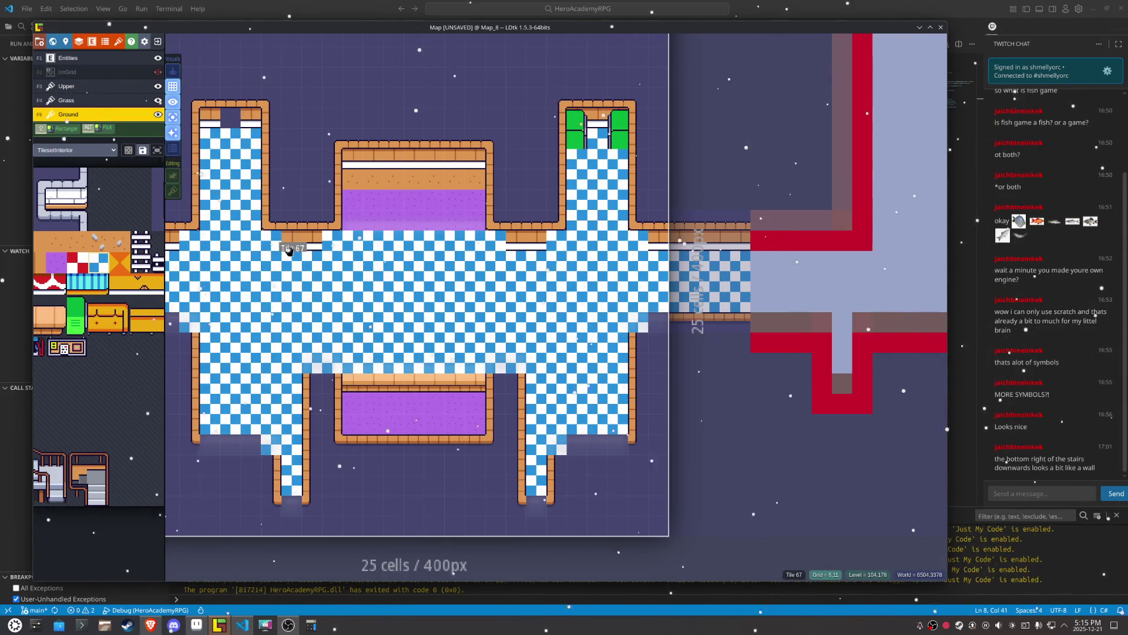
alt+click(292, 243)
click(230, 118)
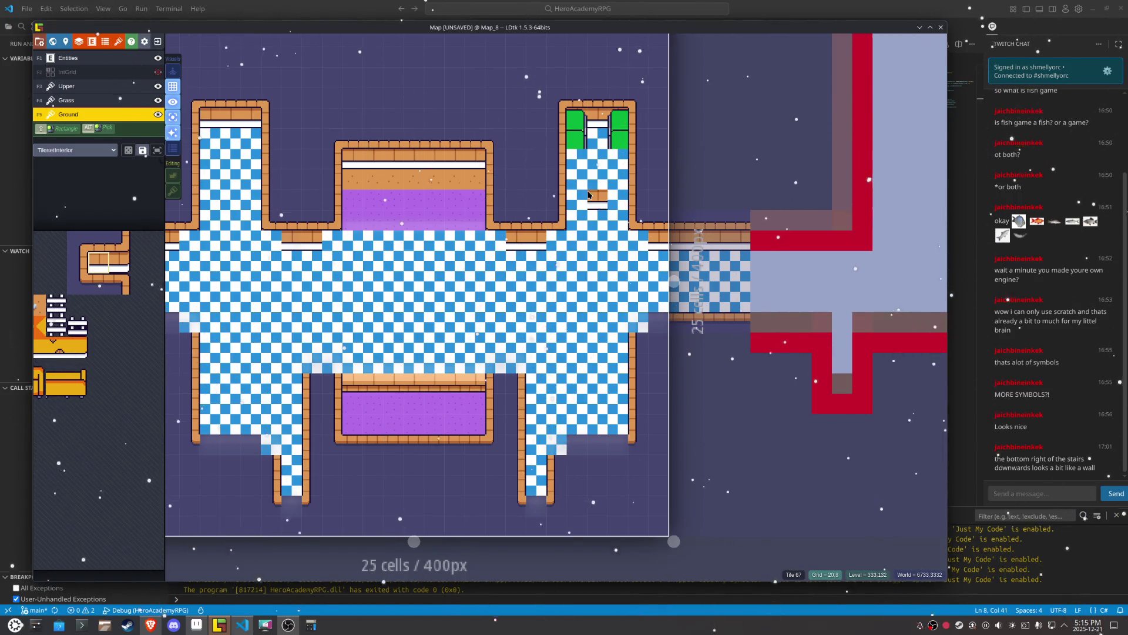
Step: Wall off the top-right doorway with brick tiles and fill its empty row with checkered floor
alt+click(610, 143)
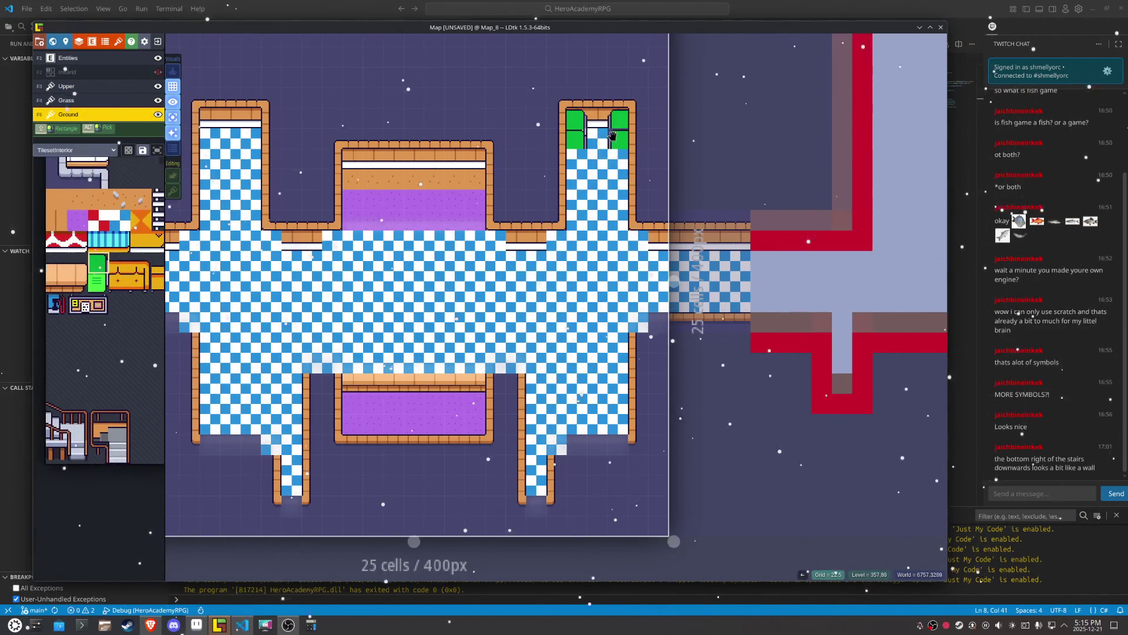
right_click(611, 135)
right_click(578, 126)
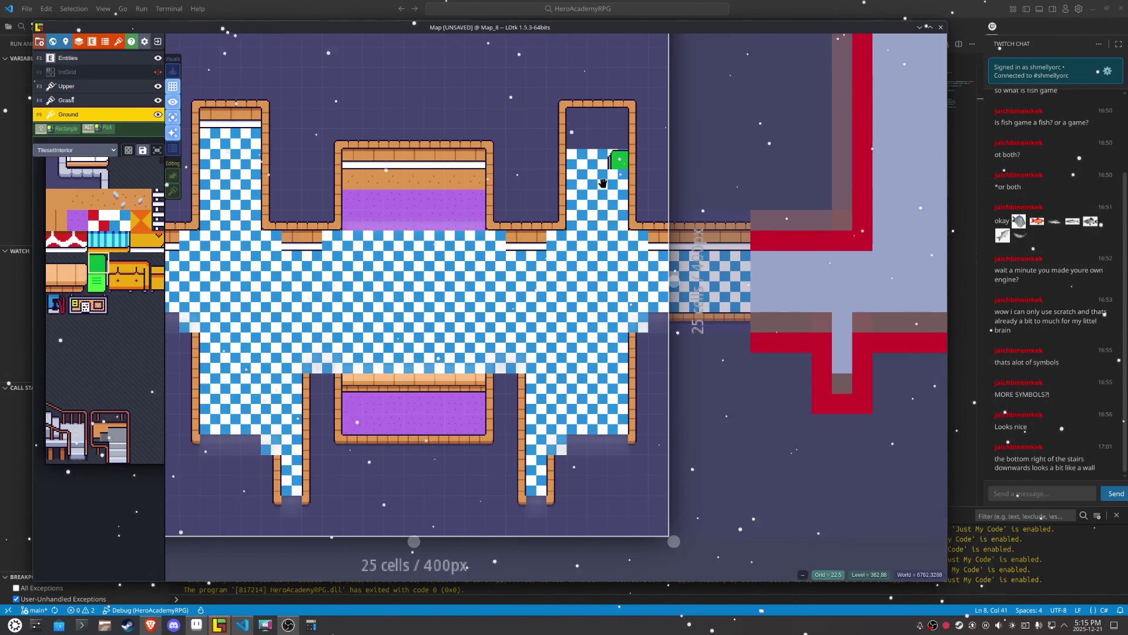
alt+click(229, 115)
click(593, 124)
click(612, 121)
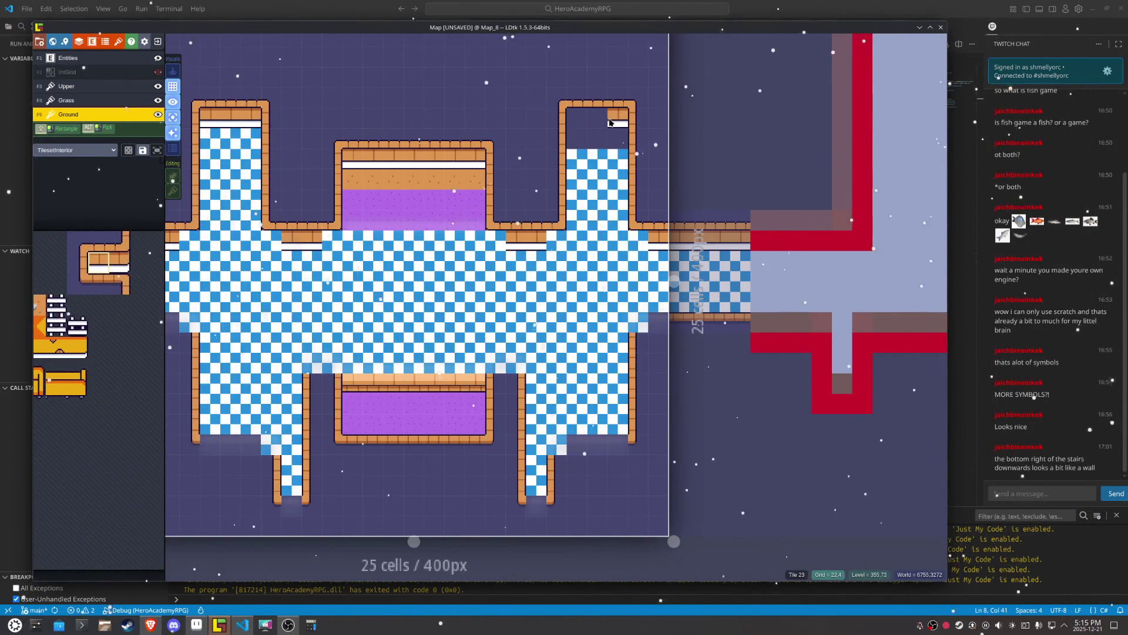
alt+click(599, 171)
drag(608, 142, 582, 145)
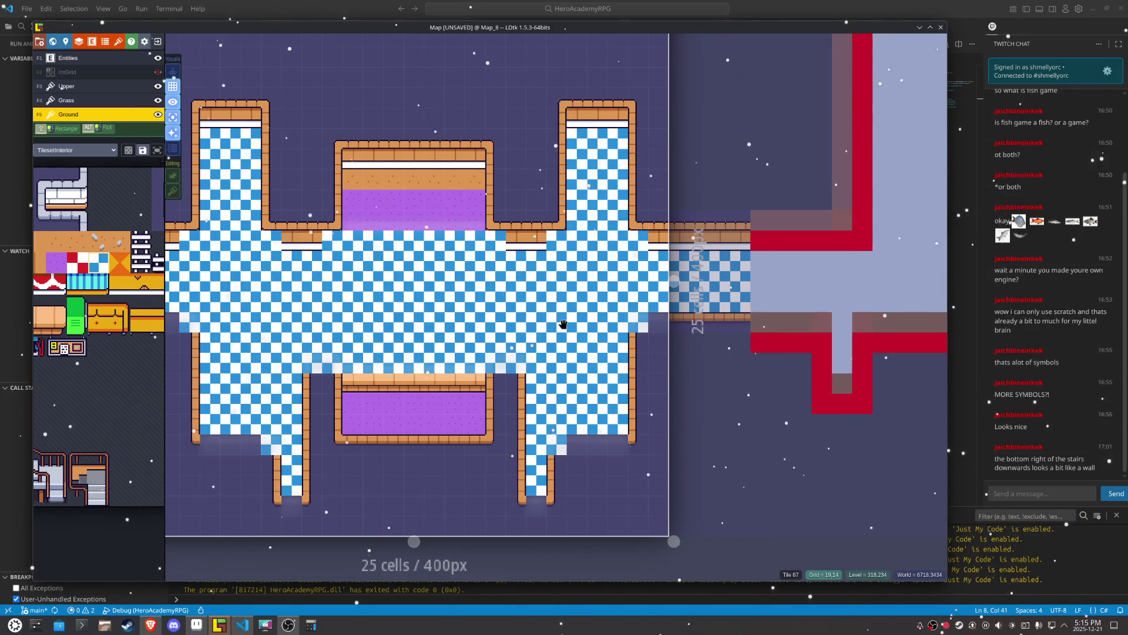
Step: Look over Map_7's room from the world view, then open Map_8
key(w)
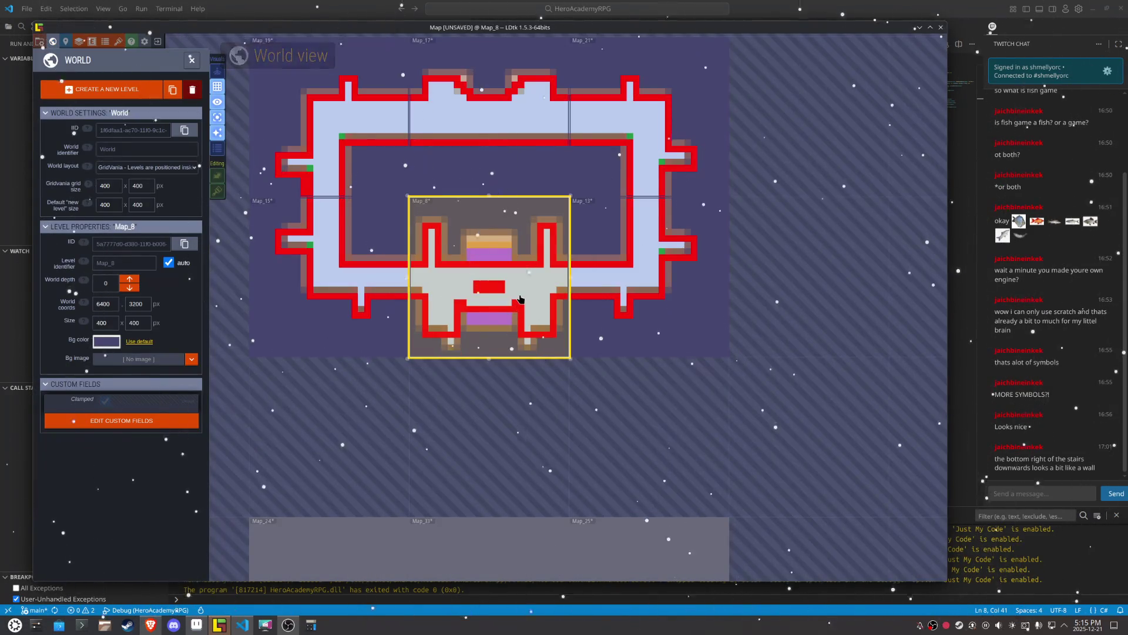
scroll(500, 581, down, 2)
scroll(503, 229, down, 5)
double_click(555, 360)
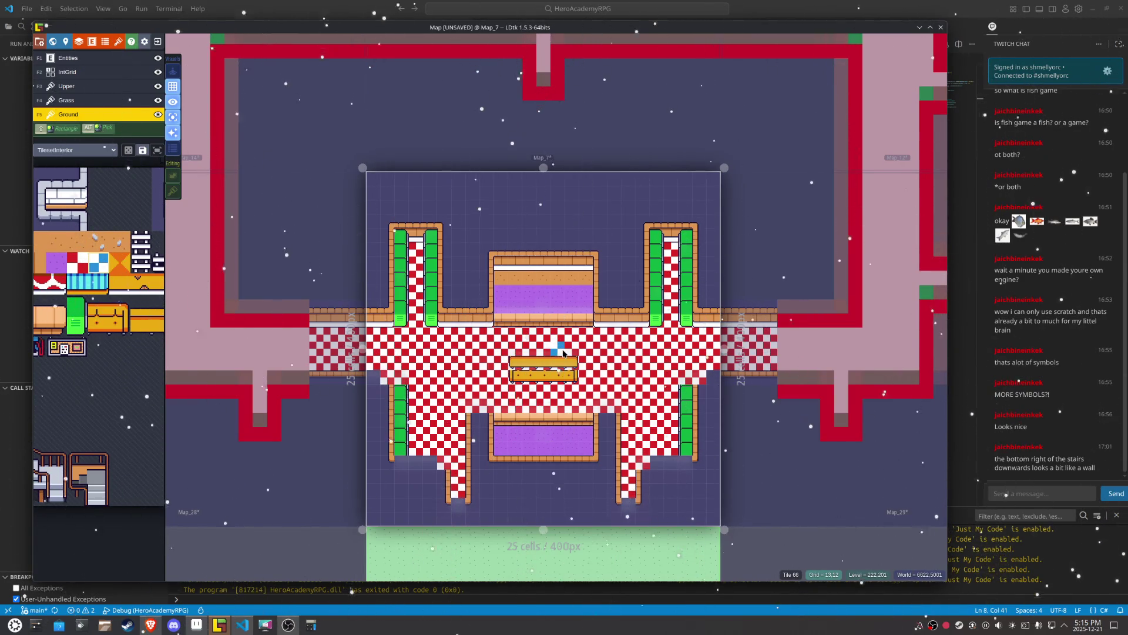
key(w)
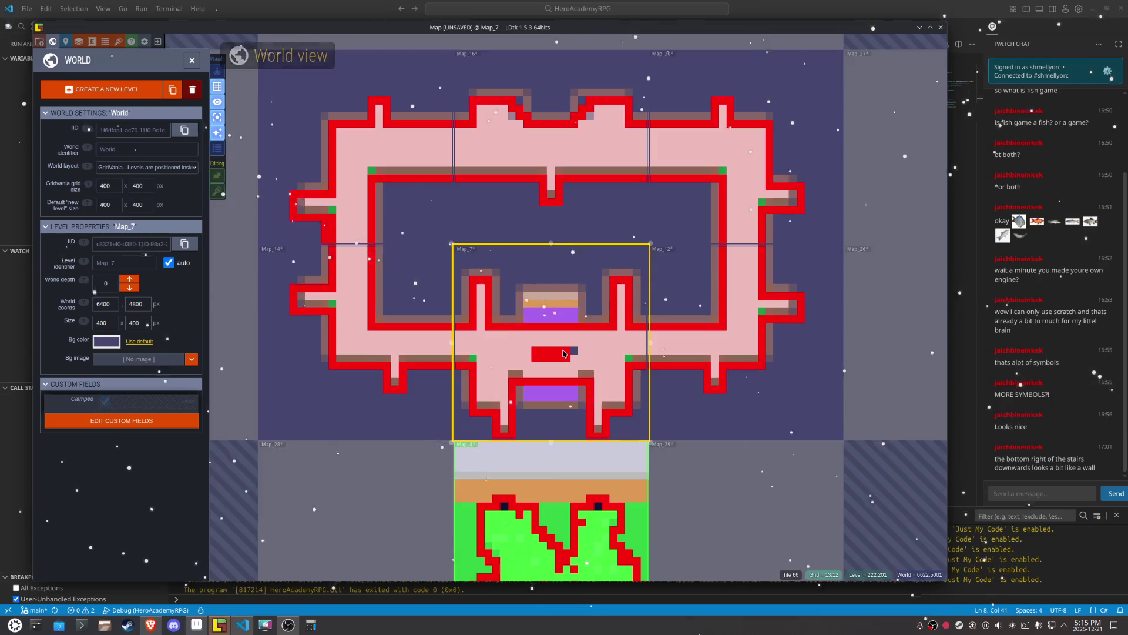
scroll(555, 529, down, 3)
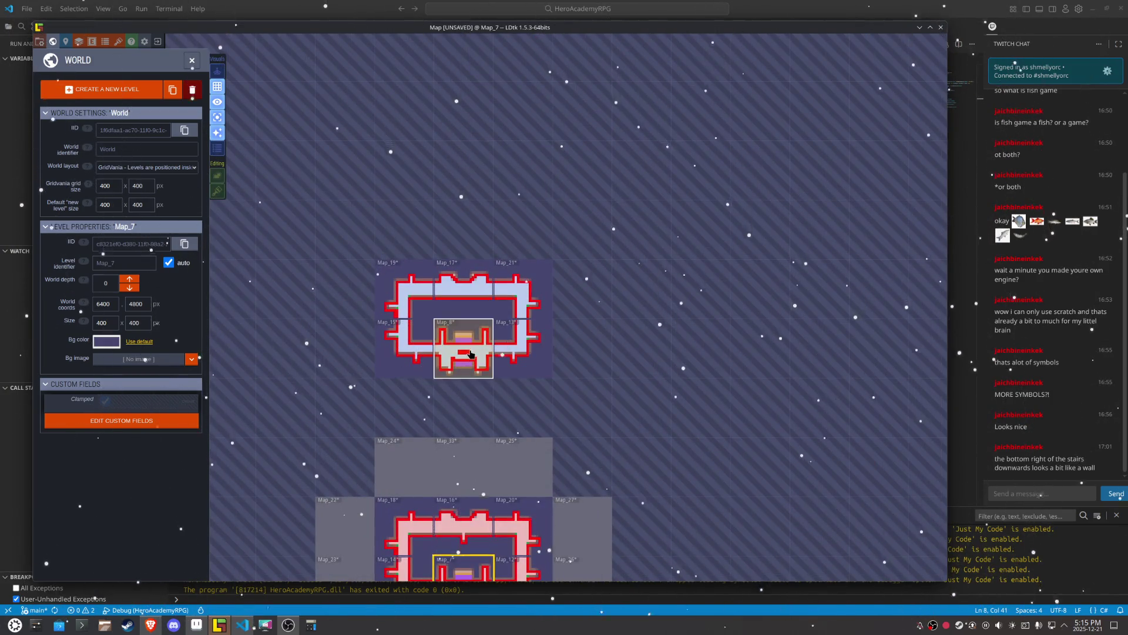
click(451, 380)
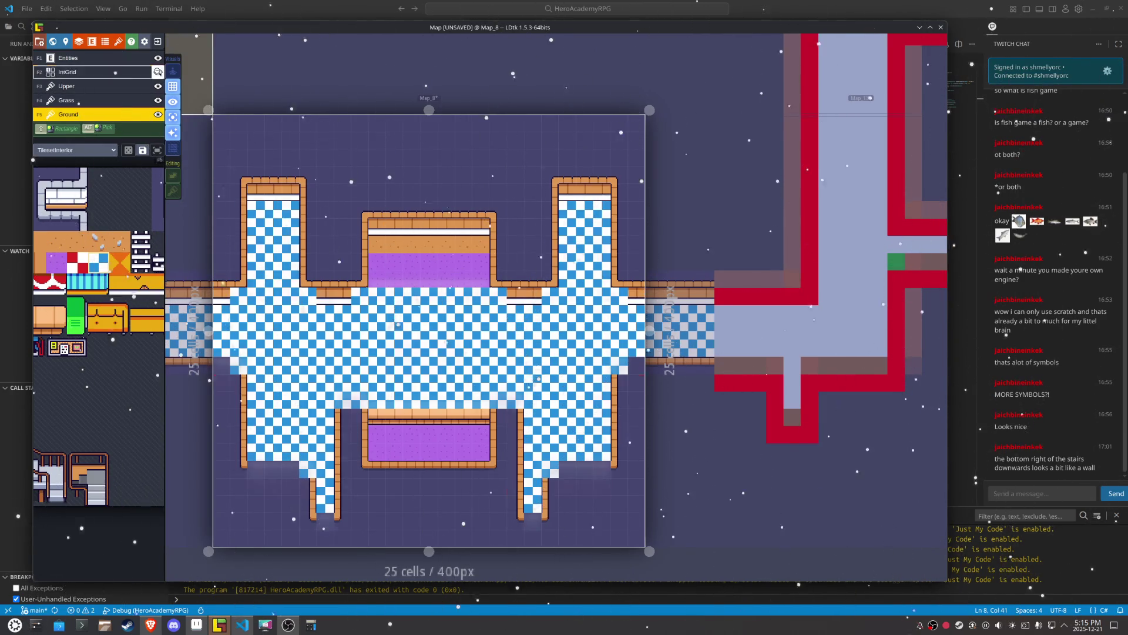
Step: Repaint Map_8's Collision cells around the inner structures and remove the small central block
click(157, 71)
mouse_move(344, 471)
mouse_down()
mouse_move(360, 398)
mouse_move(496, 416)
mouse_move(516, 469)
mouse_up()
right_click(394, 416)
mouse_move(305, 483)
mouse_down()
mouse_move(305, 522)
mouse_move(538, 517)
mouse_move(549, 479)
mouse_move(308, 485)
mouse_up()
click(549, 485)
click(308, 486)
right_click(377, 417)
drag(394, 365, 429, 365)
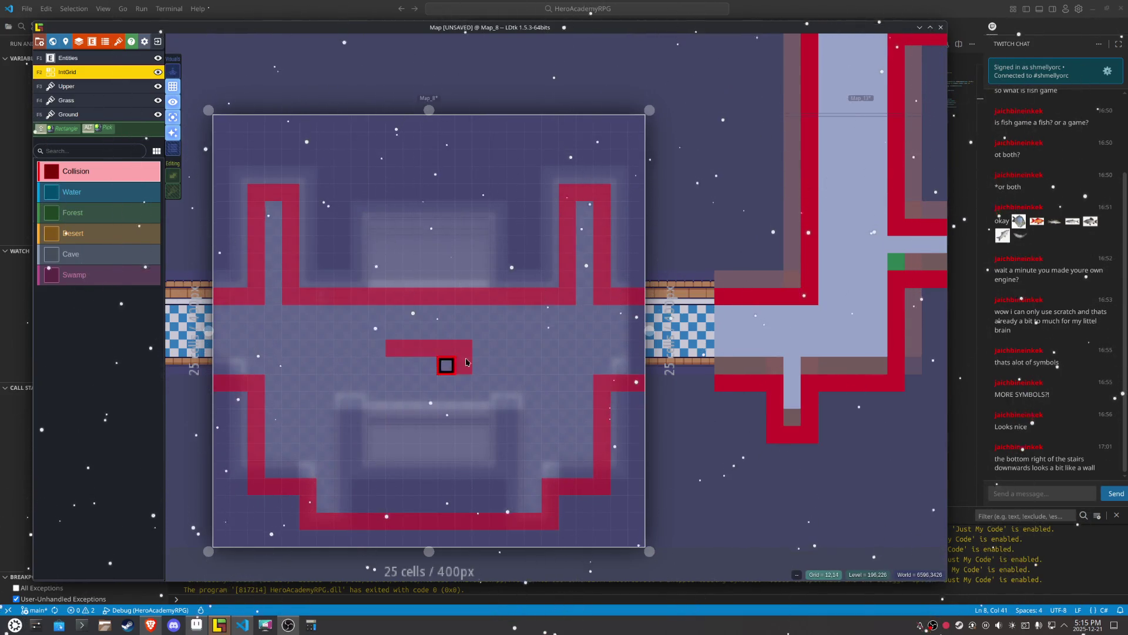
right_click(454, 362)
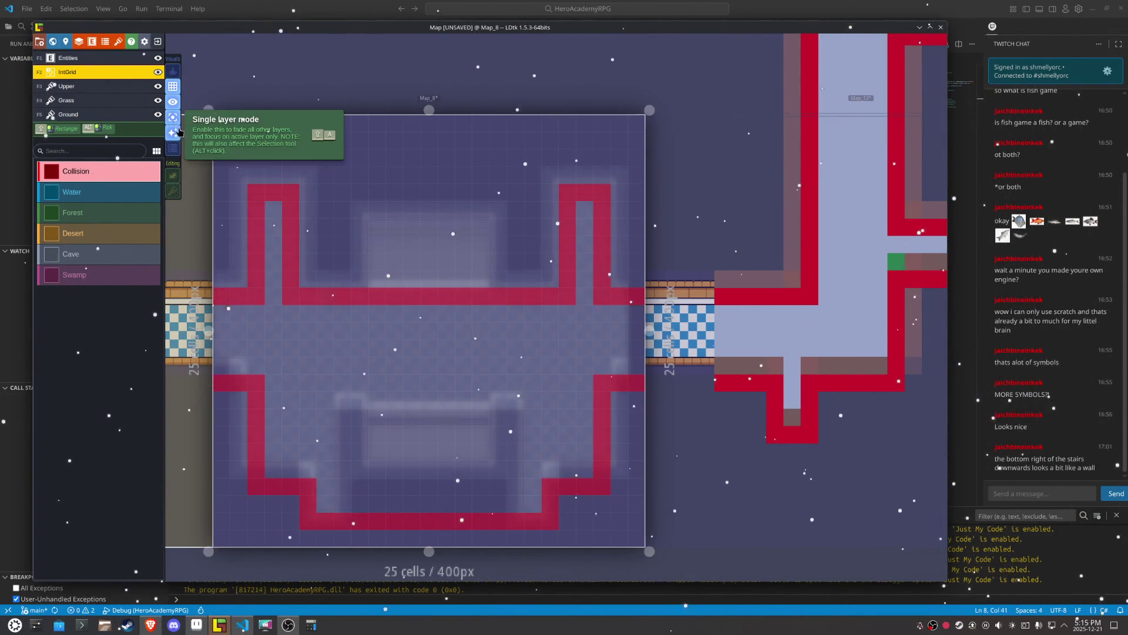
Step: Turn off Single layer mode and turn the lower bar's top row into floor on the Upper layer
click(174, 119)
key(F3)
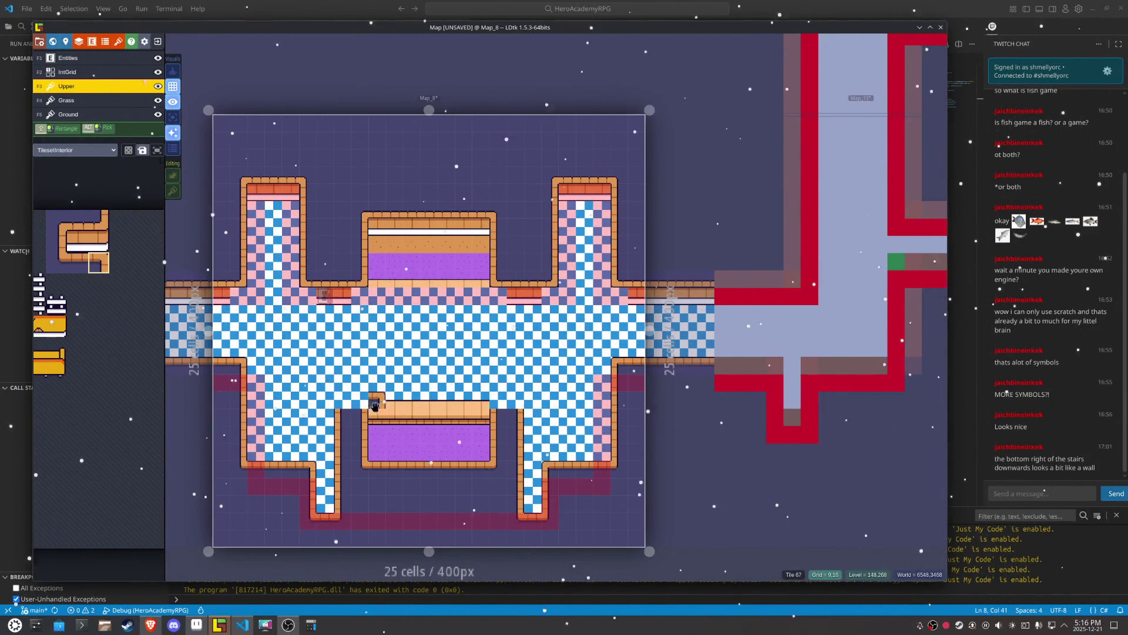
drag(376, 404, 487, 404)
Step: On the Ground layer, paint checker floor over Map_8's lower purple bench and leftover dark tile
key(F5)
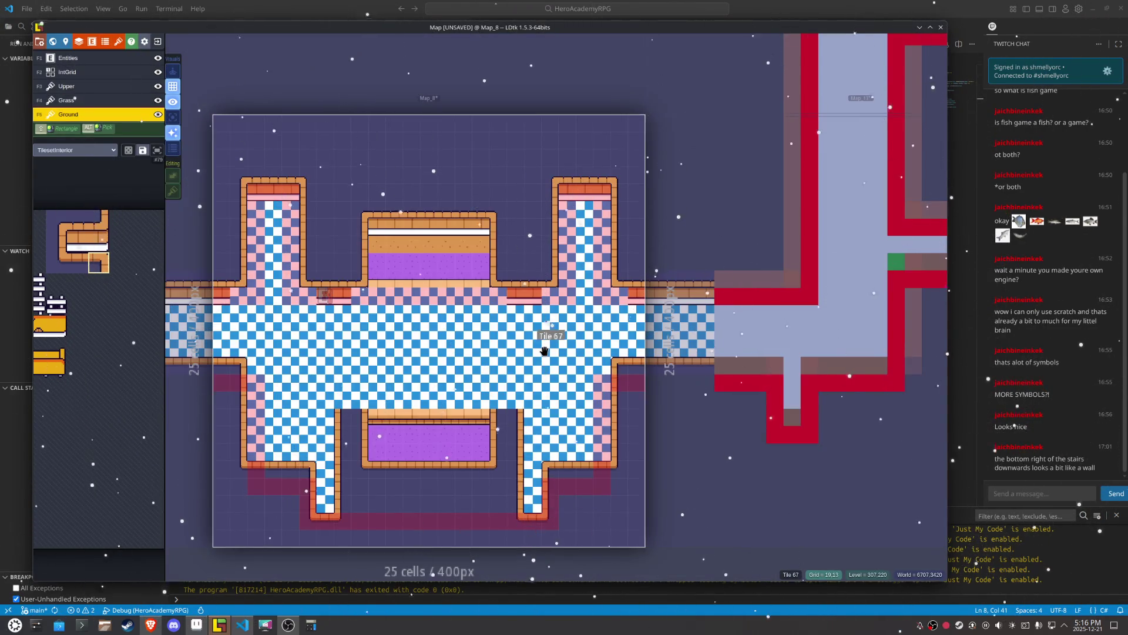
mouse_move(515, 411)
mouse_down()
mouse_move(516, 504)
mouse_move(341, 504)
mouse_move(343, 426)
mouse_move(360, 423)
mouse_move(402, 479)
mouse_move(493, 470)
mouse_move(438, 459)
mouse_move(464, 437)
mouse_move(429, 452)
mouse_move(394, 434)
mouse_up()
drag(503, 497, 491, 407)
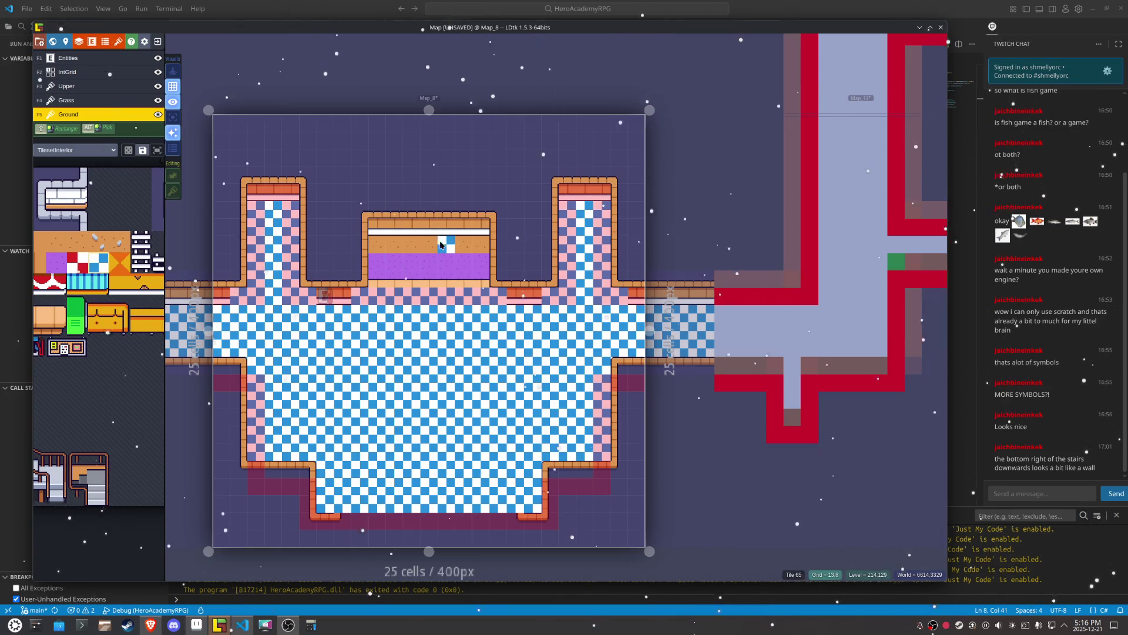
scroll(392, 196, up, 1)
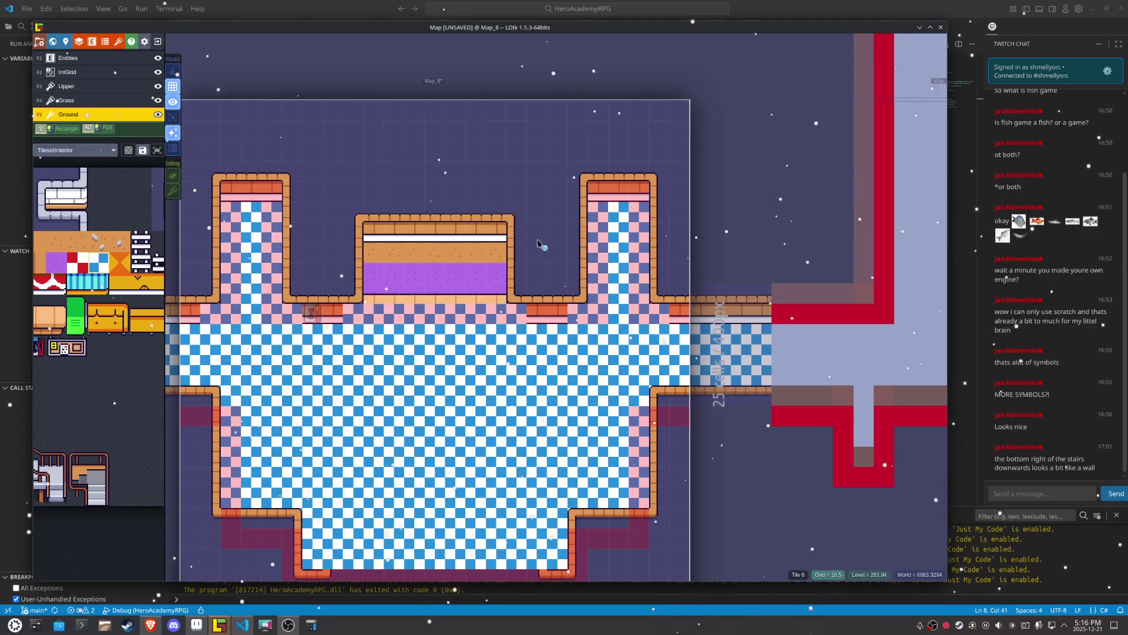
Step: Draw vertical wall tiles up both sides of the top-middle alcove to the level edge
alt+click(505, 212)
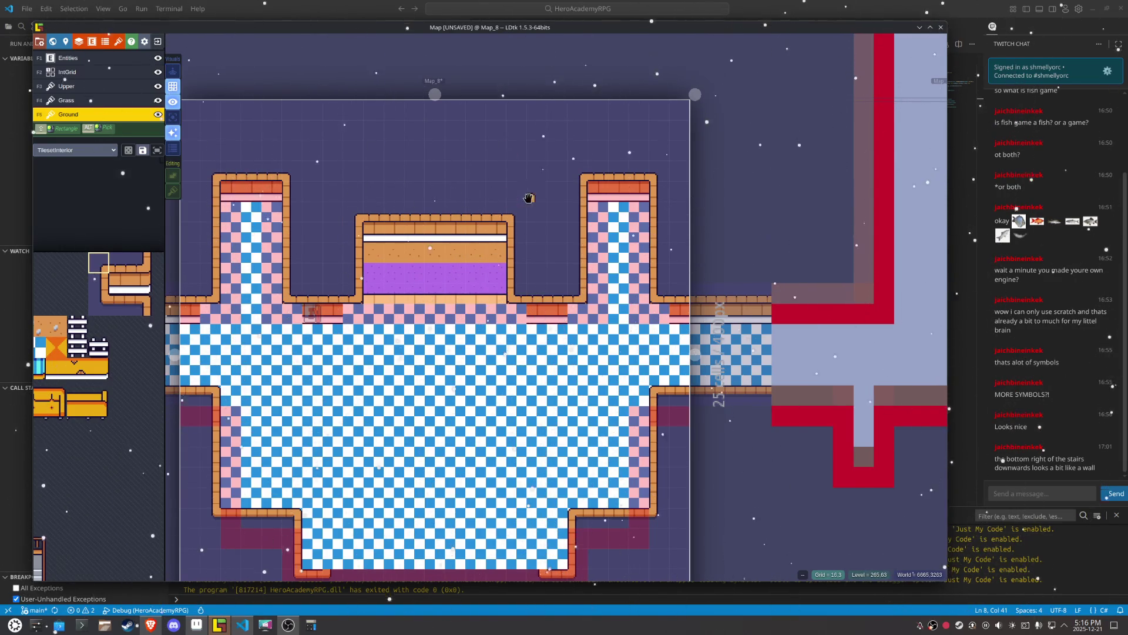
alt+click(510, 232)
drag(510, 226, 515, 116)
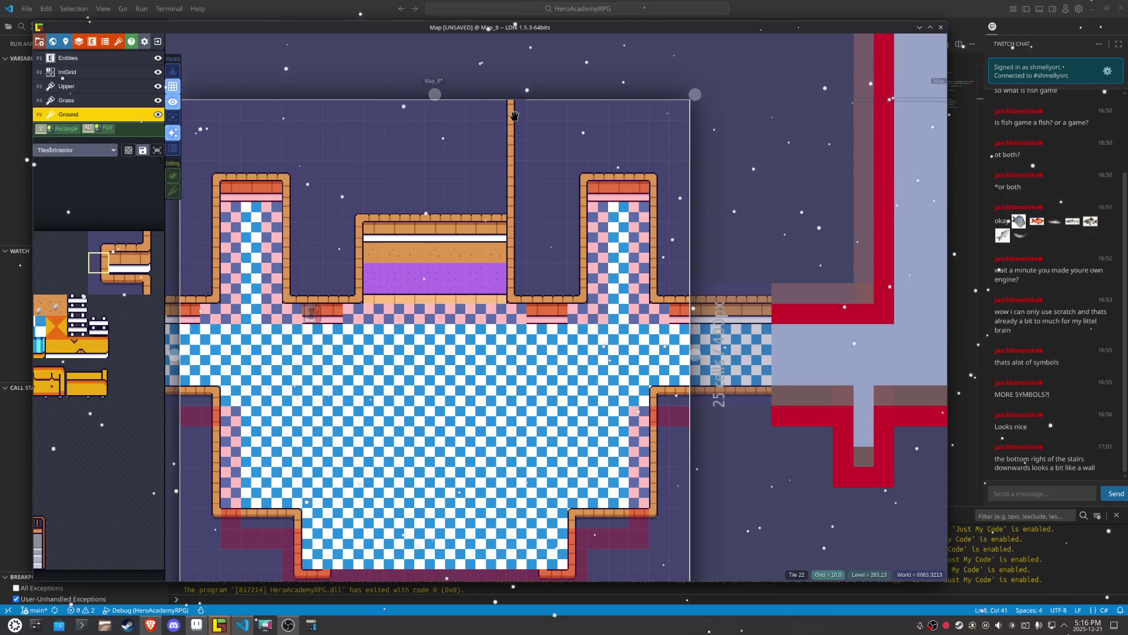
key(x)
drag(349, 241, 349, 119)
Step: Fill the walled alcove with the orange diamond floor tile
key(alt)
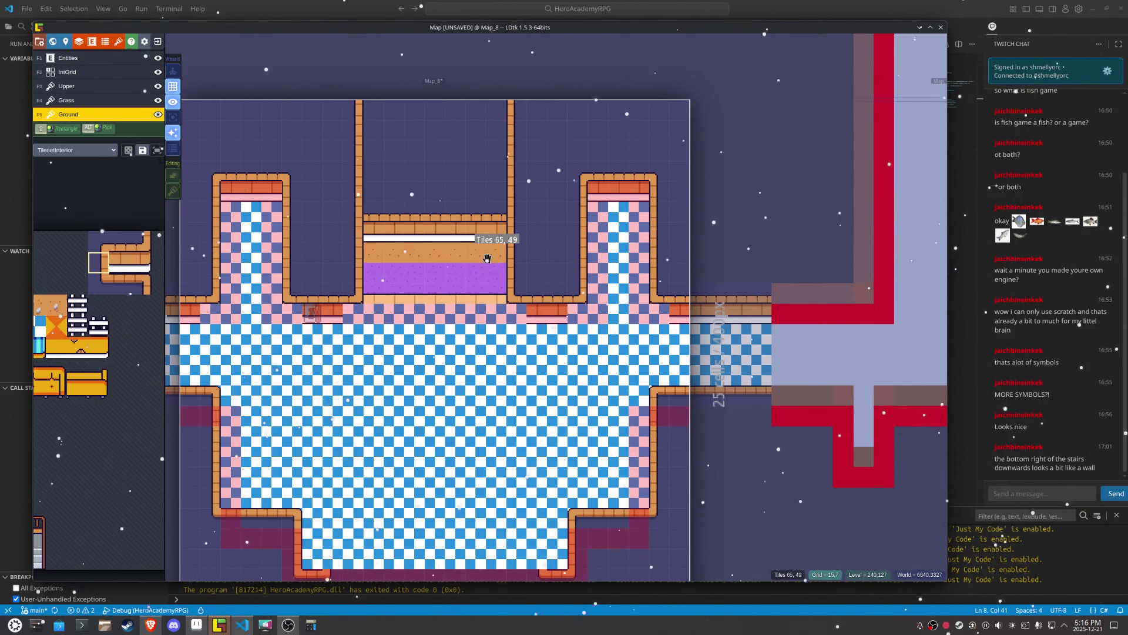
mouse_move(117, 330)
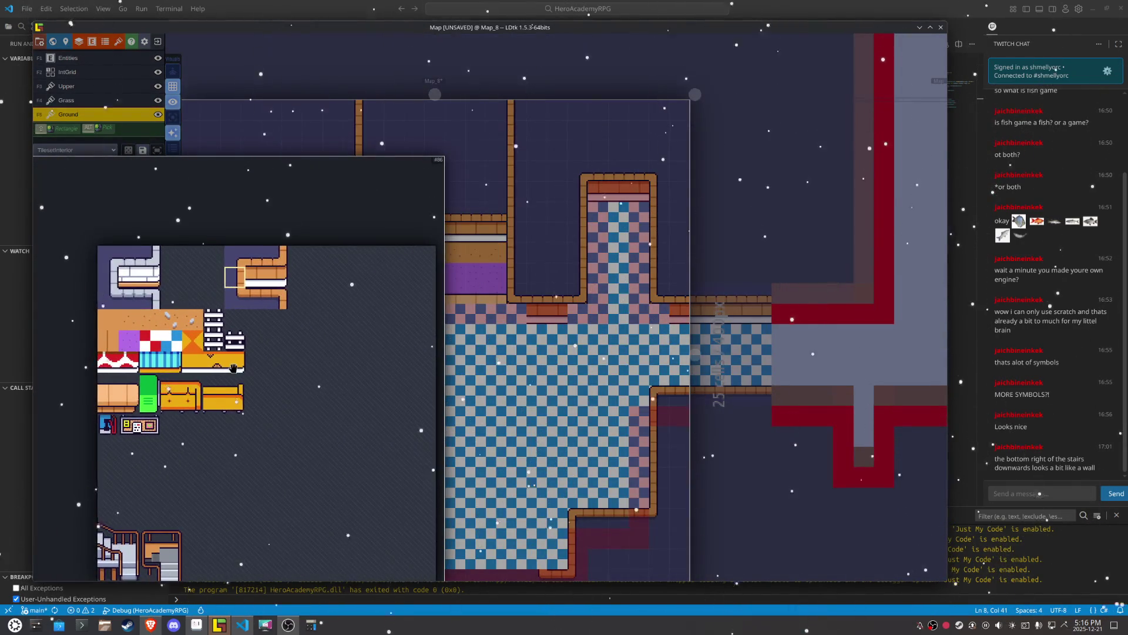
click(191, 341)
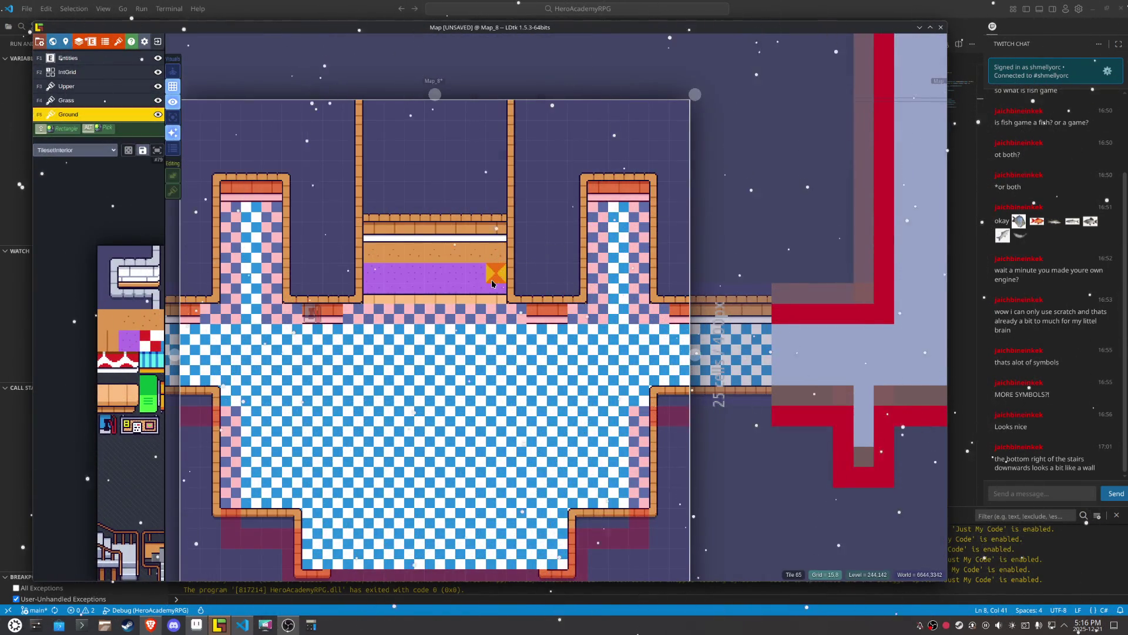
mouse_move(490, 283)
mouse_down()
mouse_move(388, 277)
mouse_move(499, 291)
mouse_move(496, 126)
mouse_move(403, 111)
mouse_move(373, 141)
mouse_move(373, 258)
mouse_move(394, 135)
mouse_move(415, 240)
mouse_move(435, 182)
mouse_move(435, 127)
mouse_move(466, 174)
mouse_move(448, 138)
mouse_move(482, 242)
mouse_up()
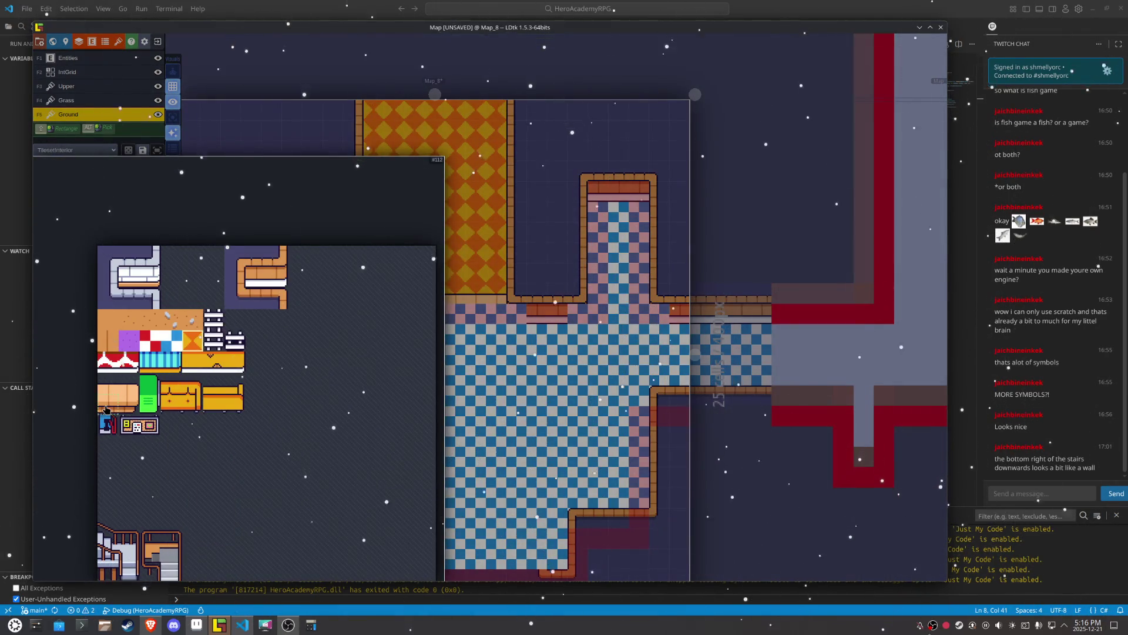
Step: With tile stacking on, lay a six-tile edge strip under the orange corridor
click(106, 409)
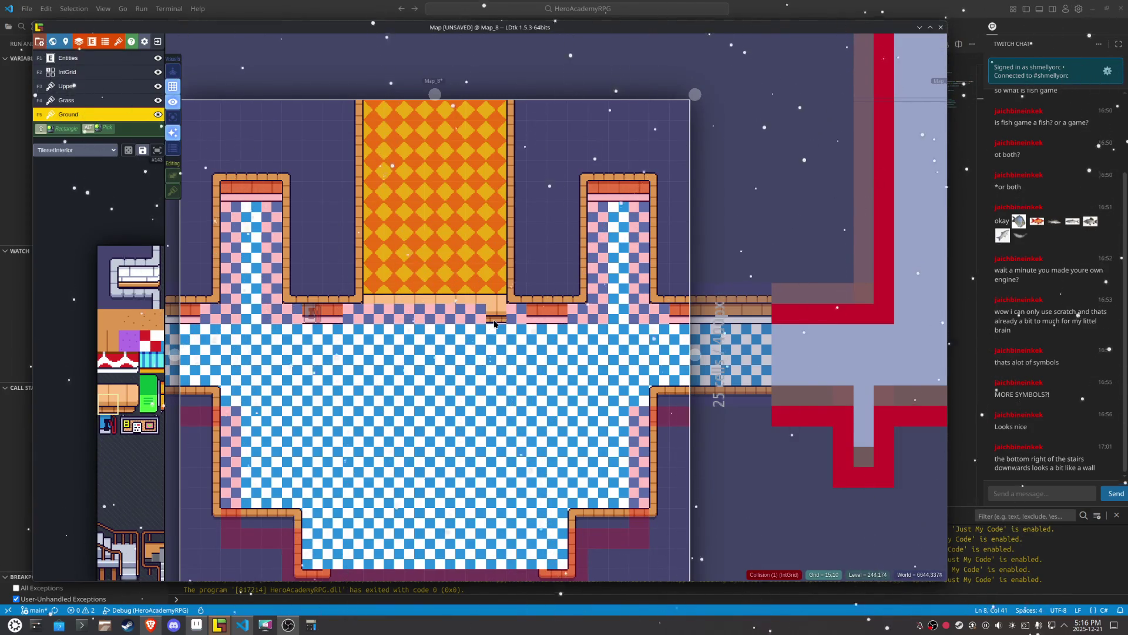
key(t)
drag(494, 322, 380, 322)
key(ctrl+z)
drag(506, 317, 374, 320)
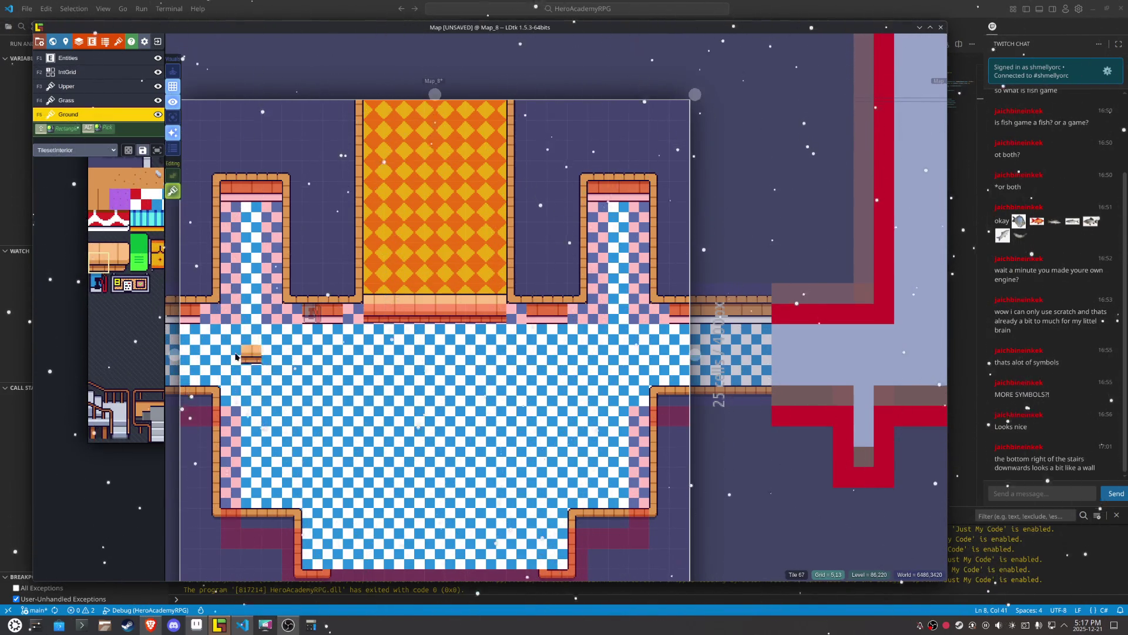
Step: Pick a wall-edge tile, mirror it horizontally, and reposition the view near the left pillar
mouse_move(146, 358)
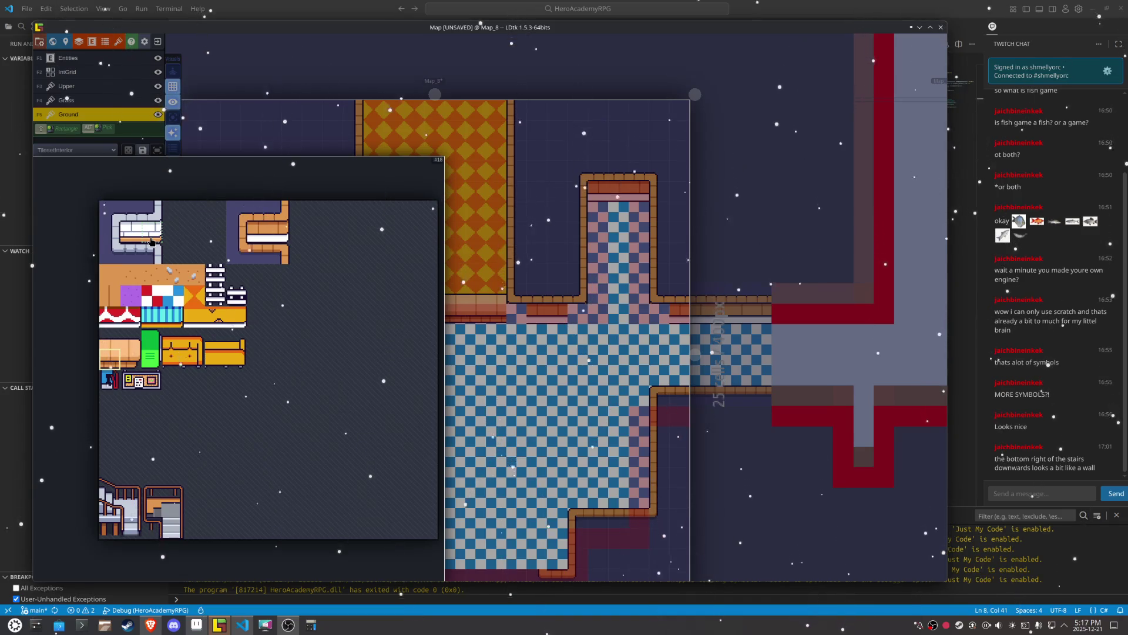
click(172, 323)
mouse_move(136, 323)
click(273, 231)
key(x)
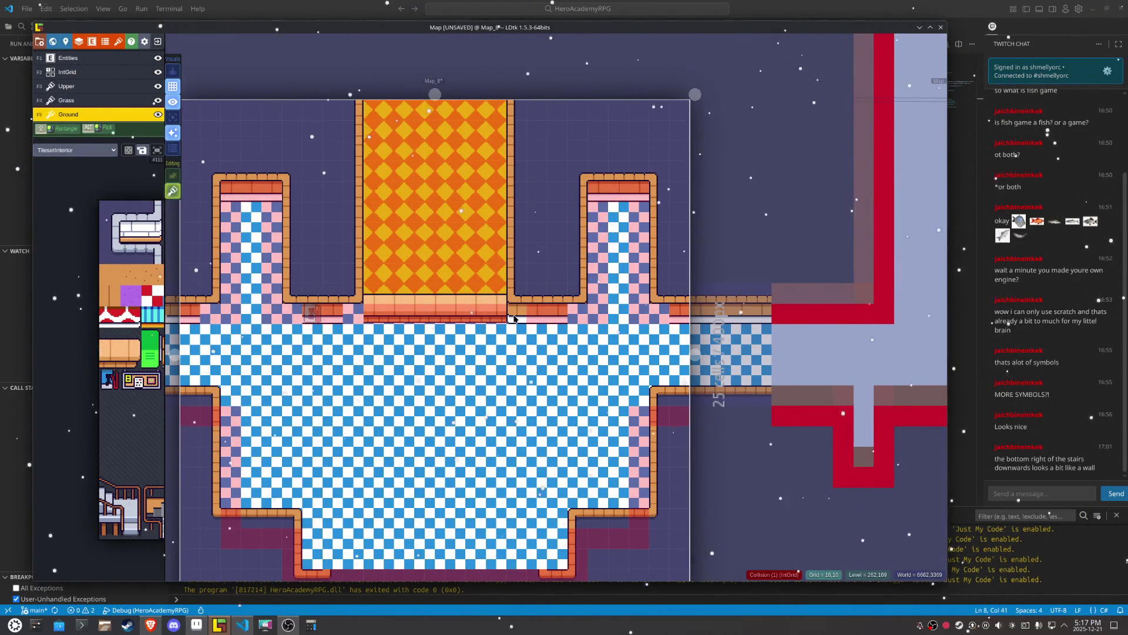
key(x)
key(x)
key(x)
key(x)
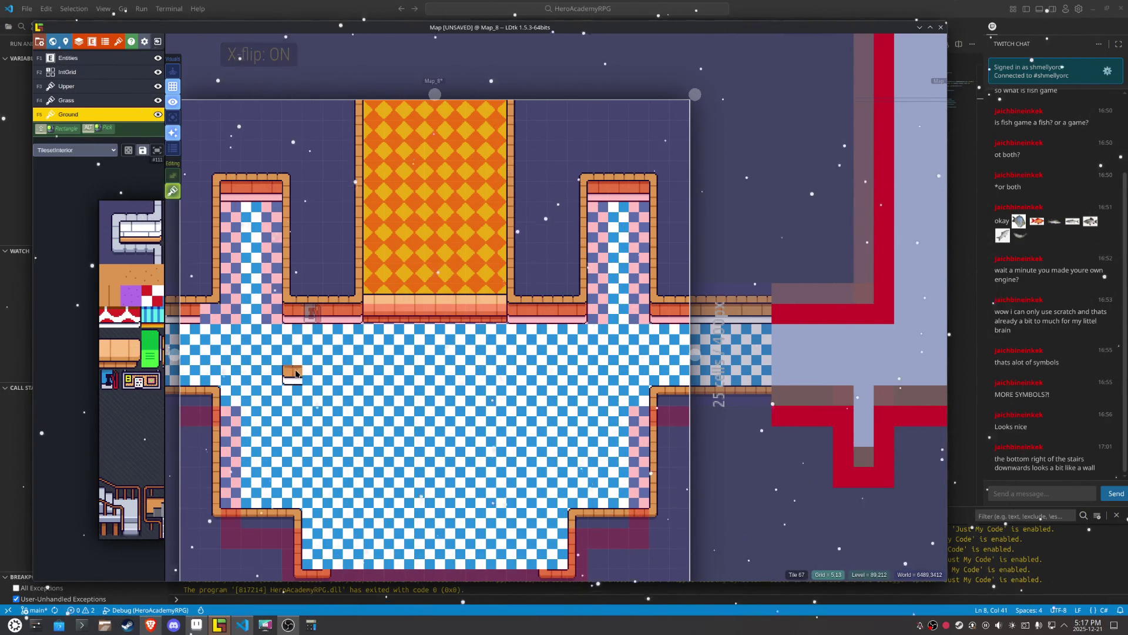
drag(358, 378, 343, 332)
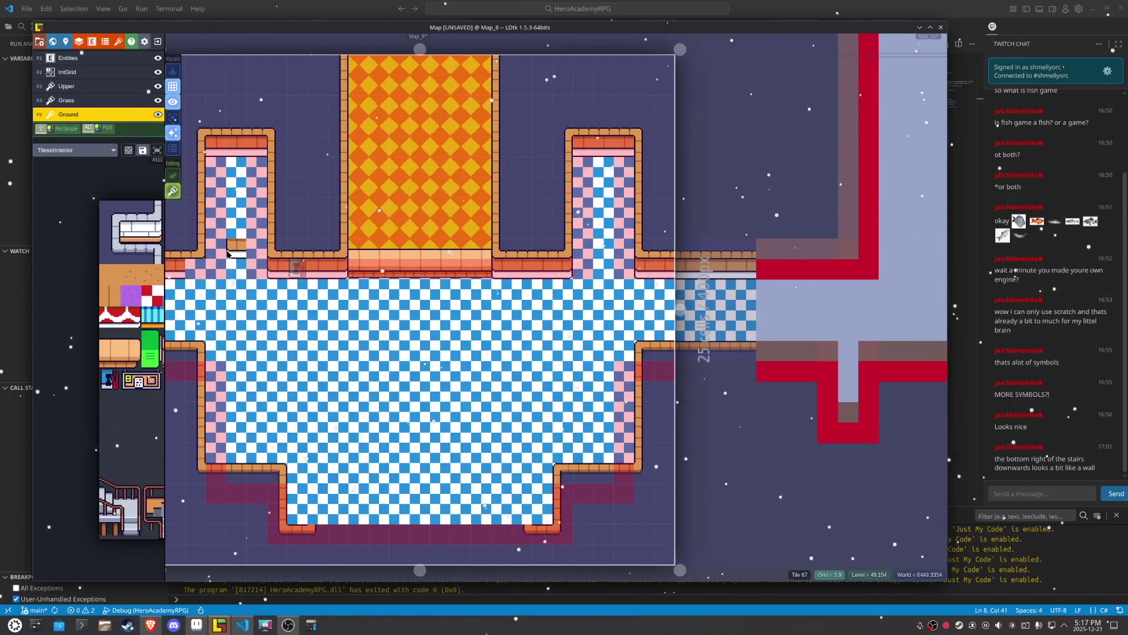
drag(228, 252, 362, 310)
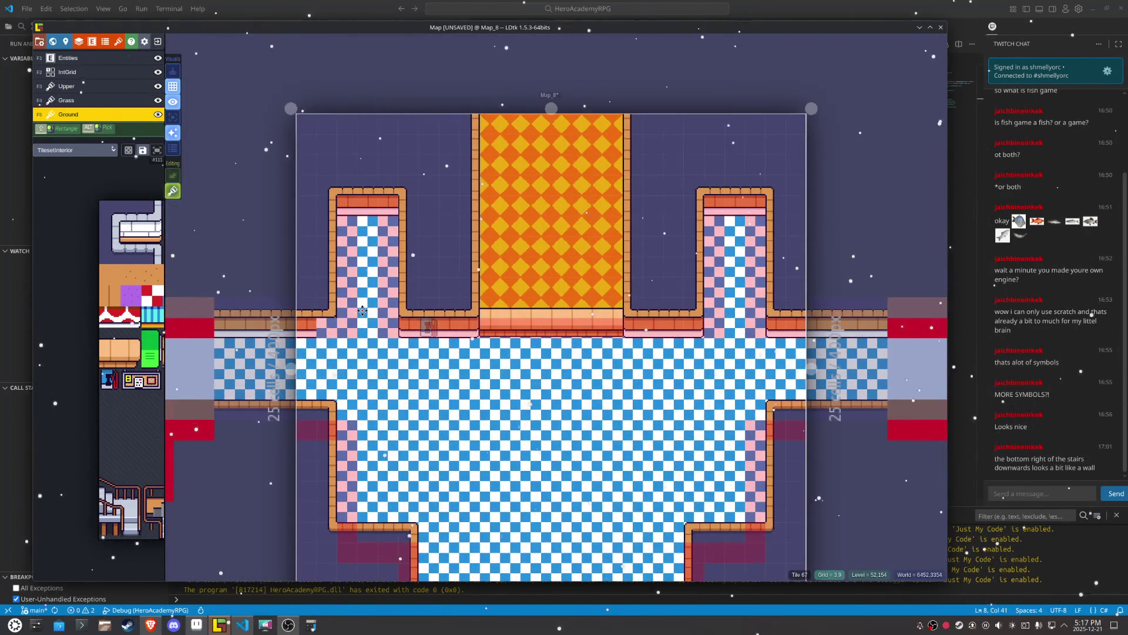
scroll(362, 310, up, 2)
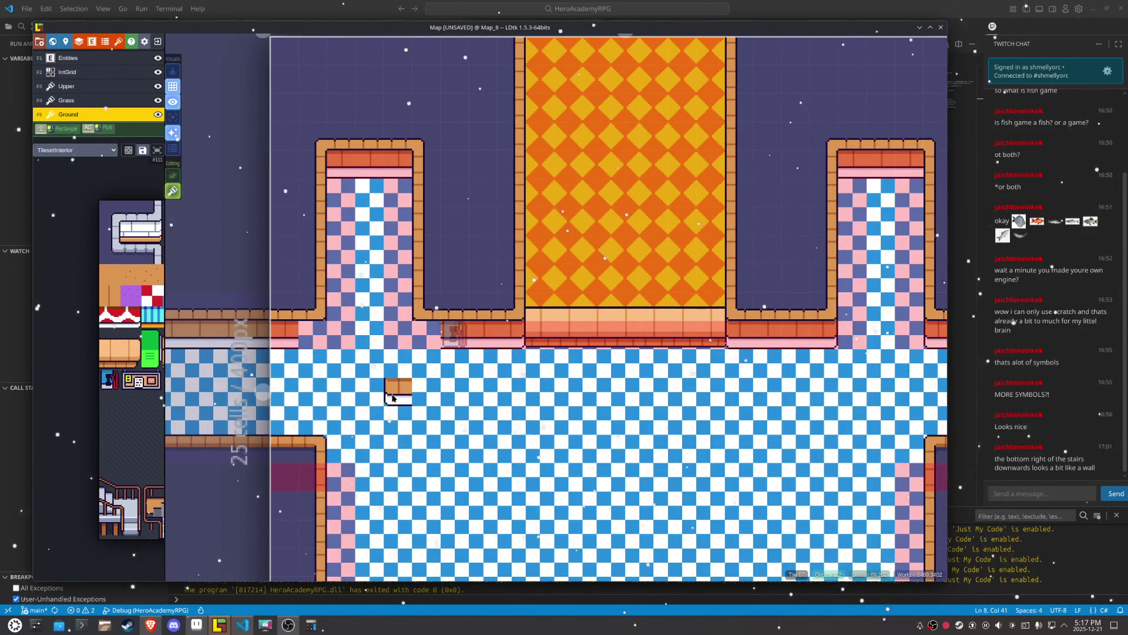
Step: On the IntGrid layer, move Map_8's Collision cells down onto the floor row and erase the alcove's right column
key(F2)
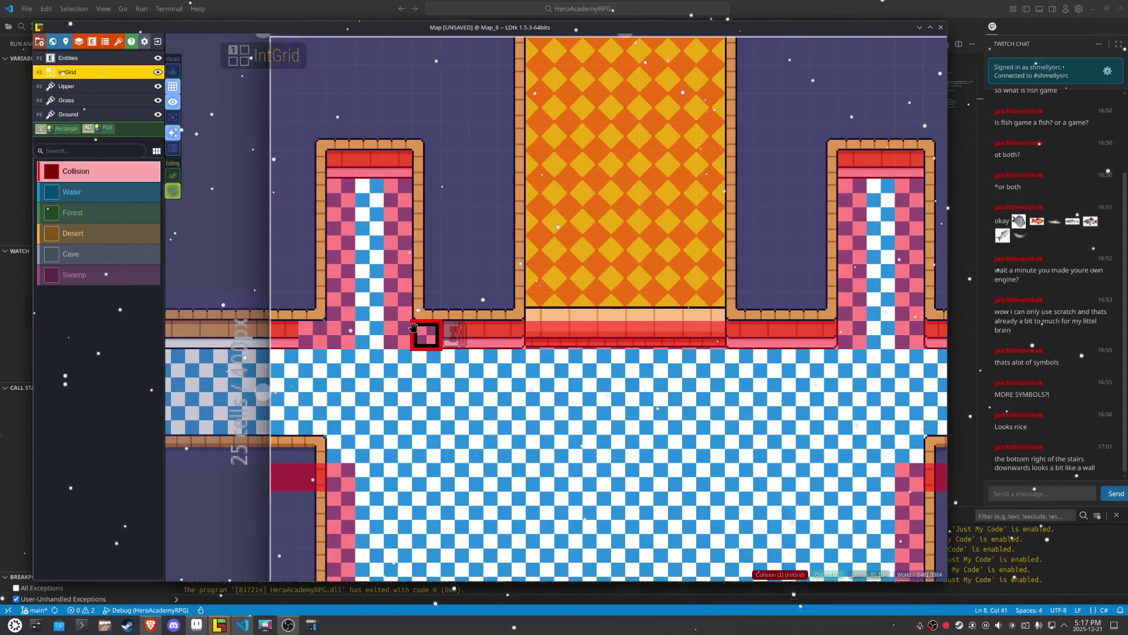
right_click(413, 327)
mouse_move(426, 307)
mouse_down()
mouse_move(337, 305)
mouse_move(371, 288)
mouse_move(309, 235)
mouse_move(393, 262)
mouse_move(393, 120)
mouse_up()
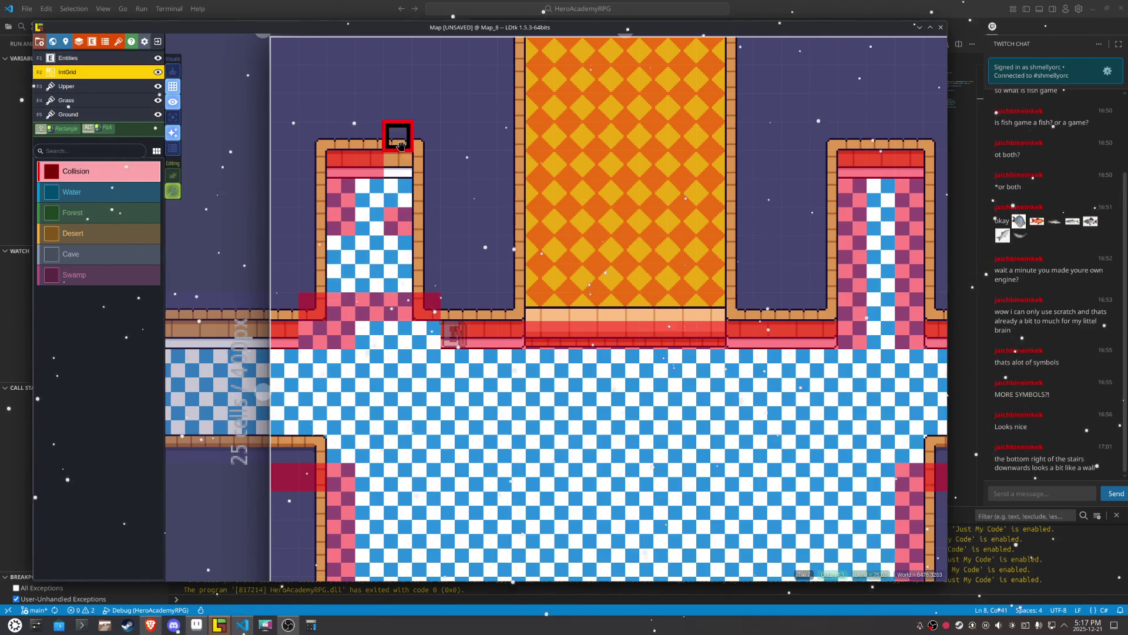
mouse_move(393, 192)
mouse_down()
mouse_move(340, 220)
mouse_move(338, 164)
mouse_up()
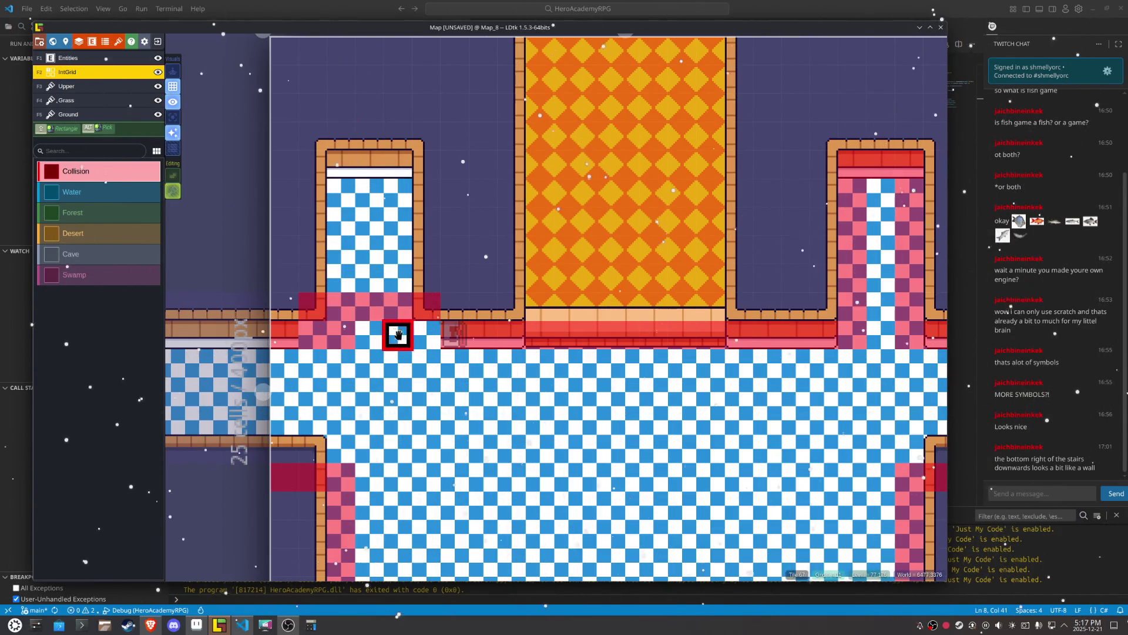
mouse_move(312, 305)
mouse_down()
mouse_move(453, 307)
mouse_move(423, 330)
mouse_move(359, 335)
mouse_up()
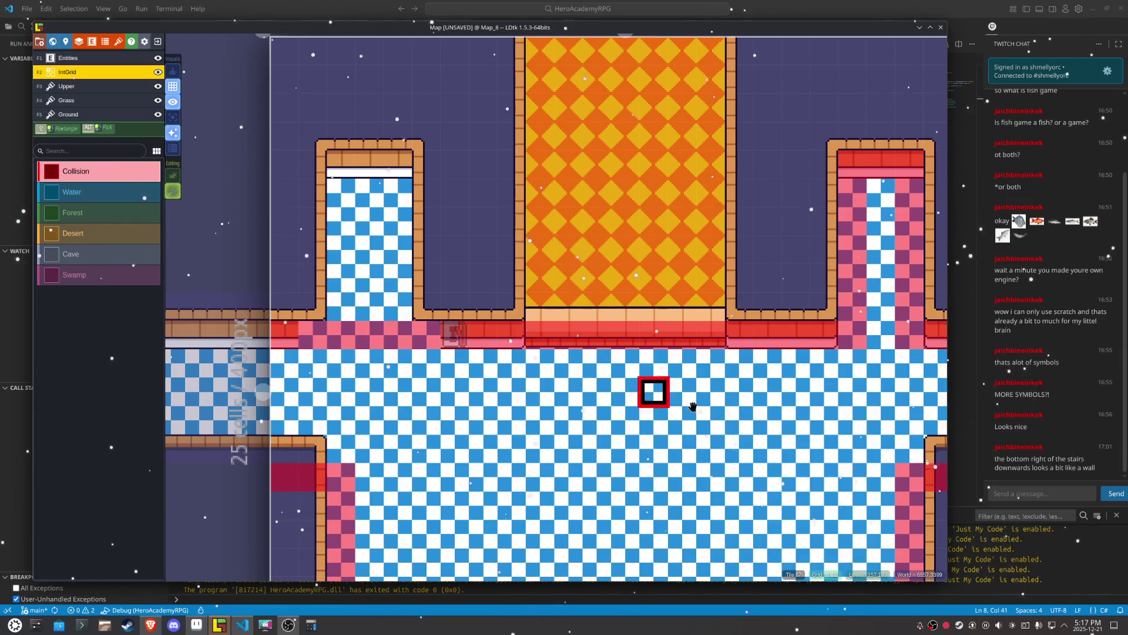
drag(706, 403, 372, 389)
mouse_move(573, 293)
mouse_down()
mouse_move(575, 169)
mouse_move(539, 176)
mouse_move(516, 292)
mouse_move(530, 122)
mouse_move(611, 130)
mouse_move(506, 156)
mouse_move(494, 246)
mouse_move(529, 273)
mouse_move(594, 234)
mouse_move(541, 252)
mouse_move(513, 114)
mouse_up()
key(F5)
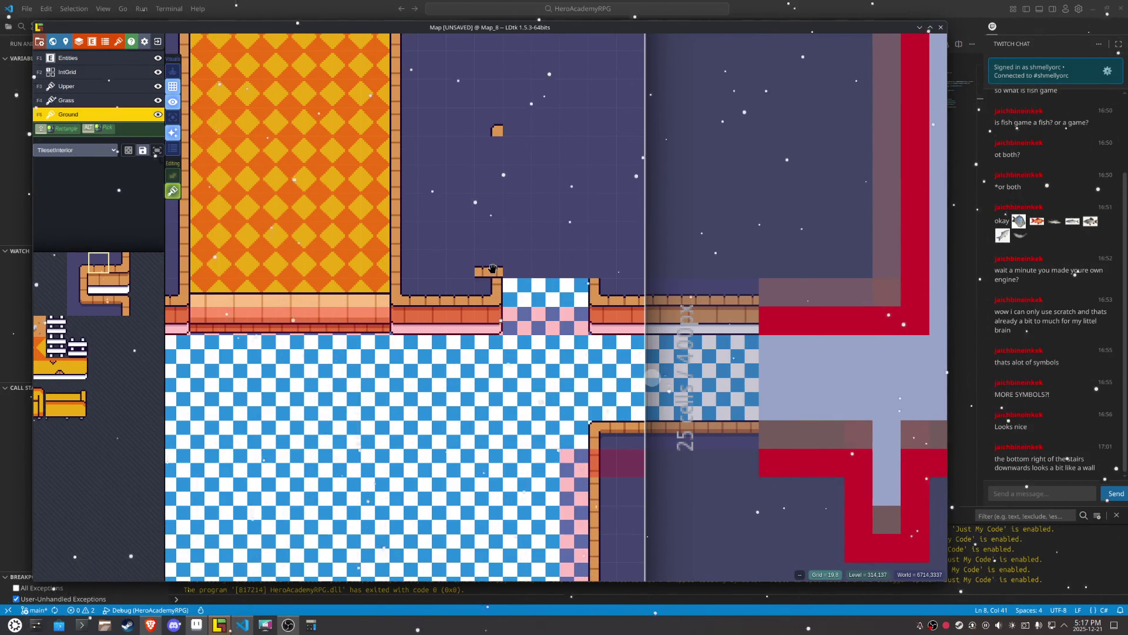
Step: Erase the narrow alcove's tiles along Map_8's top wall row
drag(498, 280, 583, 280)
mouse_move(488, 260)
mouse_down()
mouse_move(461, 294)
mouse_move(597, 288)
mouse_up()
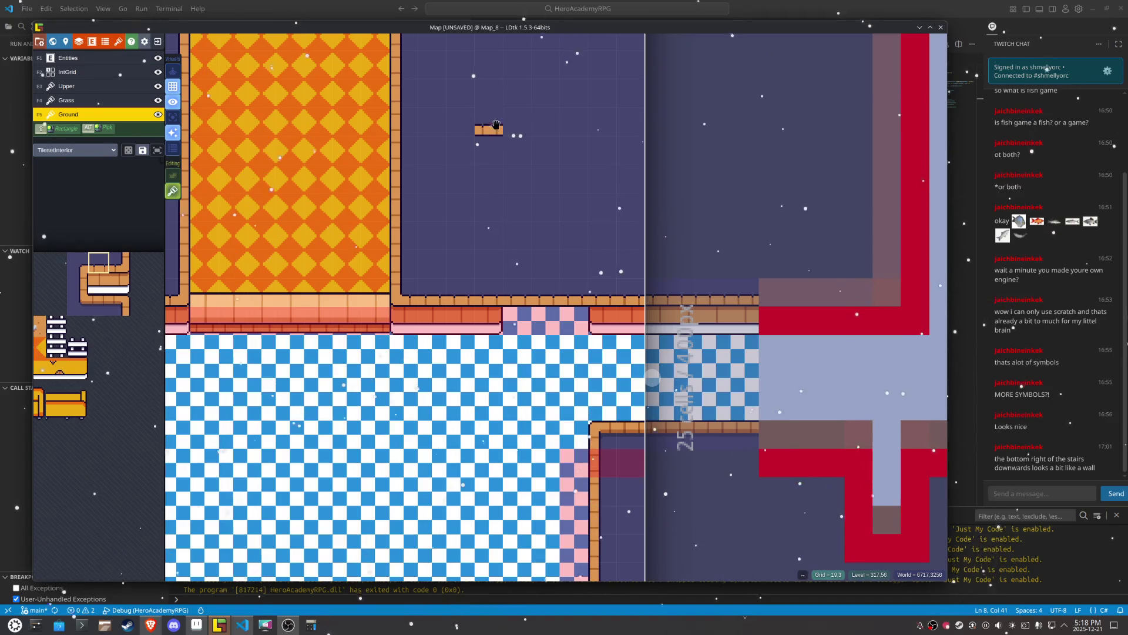
click(743, 337)
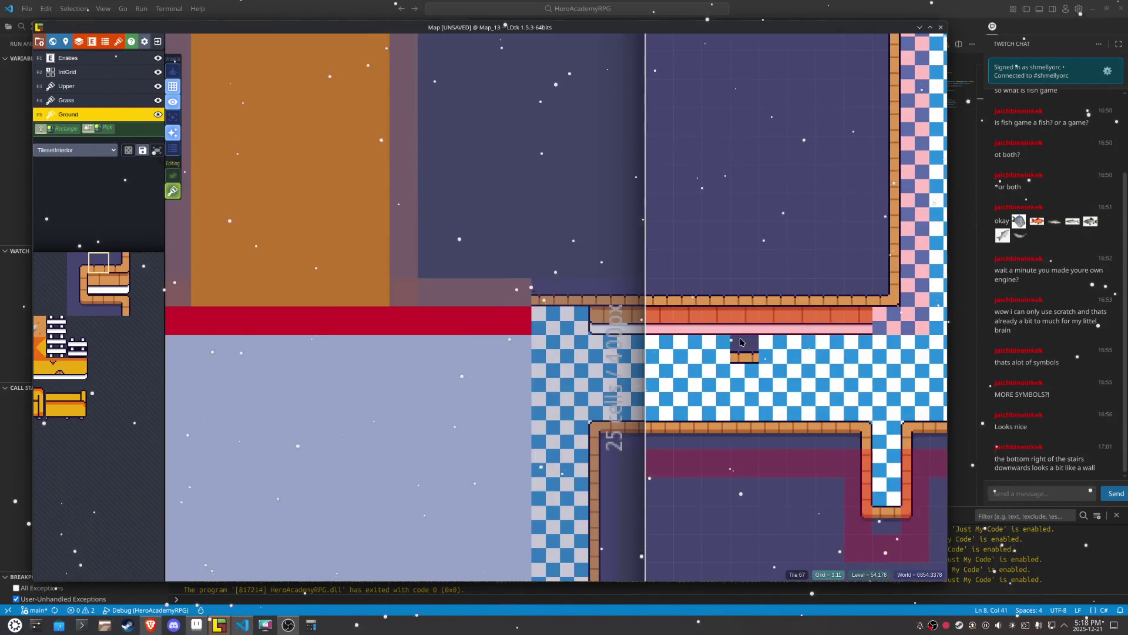
click(484, 254)
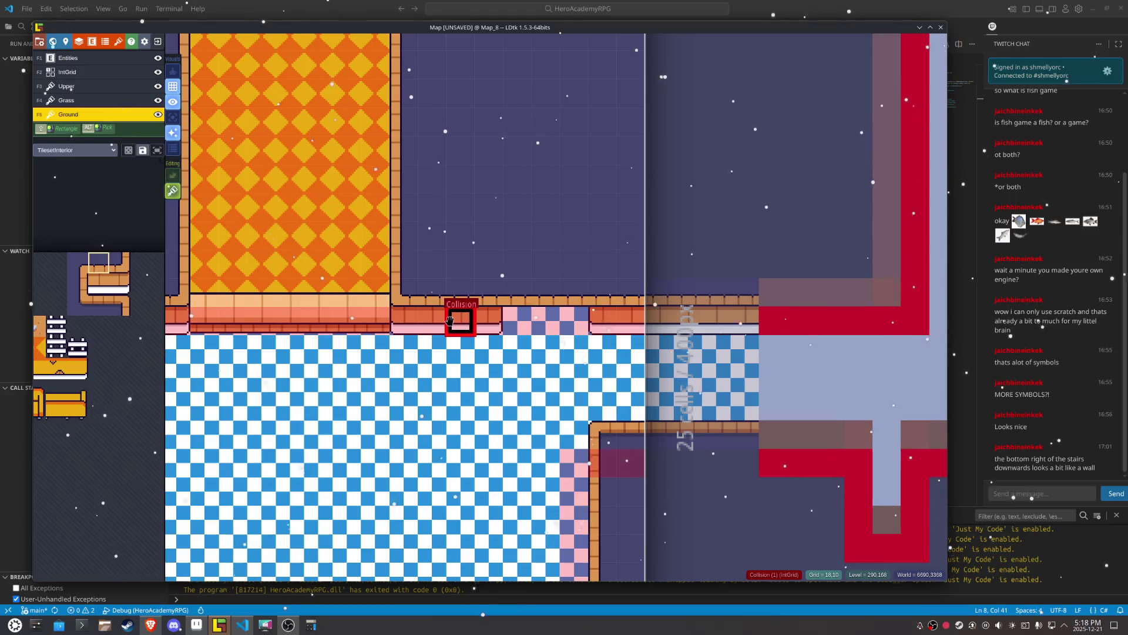
Step: Remove Collision cells along the wall row, then try and undo new wall tiles there
key(F2)
mouse_move(471, 343)
mouse_down()
mouse_move(462, 321)
mouse_move(630, 320)
mouse_up()
key(F5)
mouse_move(483, 317)
mouse_down()
mouse_move(620, 318)
mouse_move(447, 326)
mouse_move(569, 323)
mouse_up()
key(shift+r)
Step: Paint floor tiles sampled from the map along the alcove's bottom edge
drag(329, 395, 693, 368)
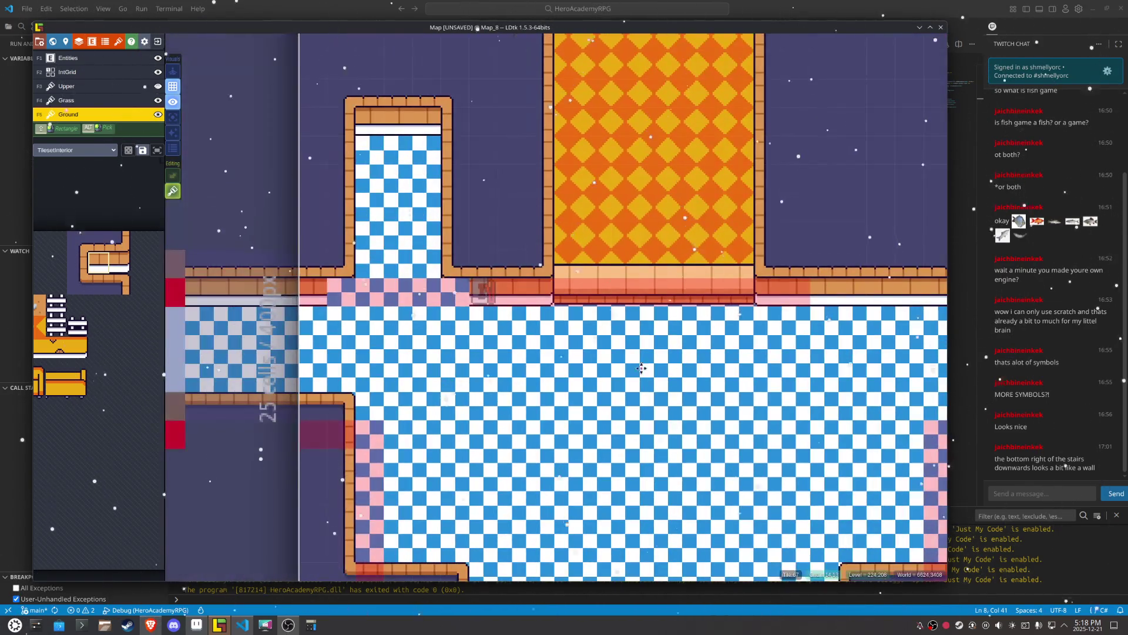
mouse_move(482, 294)
mouse_down()
mouse_move(330, 289)
mouse_move(486, 295)
mouse_up()
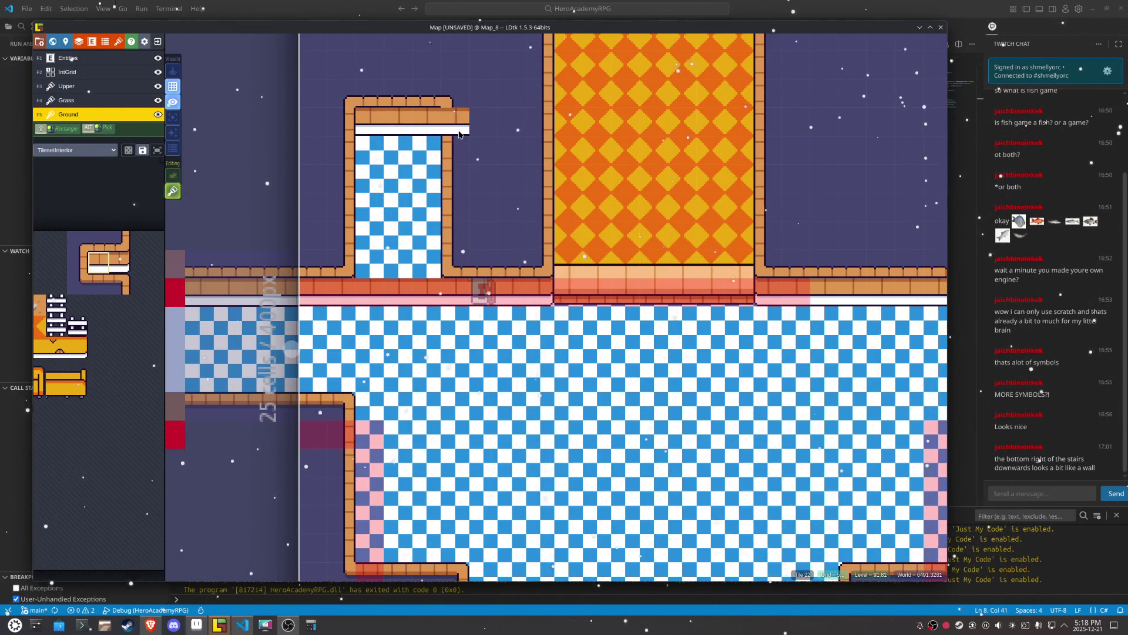
alt+click(508, 269)
mouse_move(509, 269)
mouse_down()
mouse_move(378, 256)
mouse_move(350, 112)
mouse_move(337, 241)
mouse_move(396, 81)
mouse_move(415, 231)
mouse_move(447, 94)
mouse_move(412, 188)
mouse_move(456, 241)
mouse_move(373, 136)
mouse_up()
Step: Turn off tile stacking and erase the stray brick and wall-tile strips
scroll(372, 137, down, 5)
scroll(559, 258, up, 5)
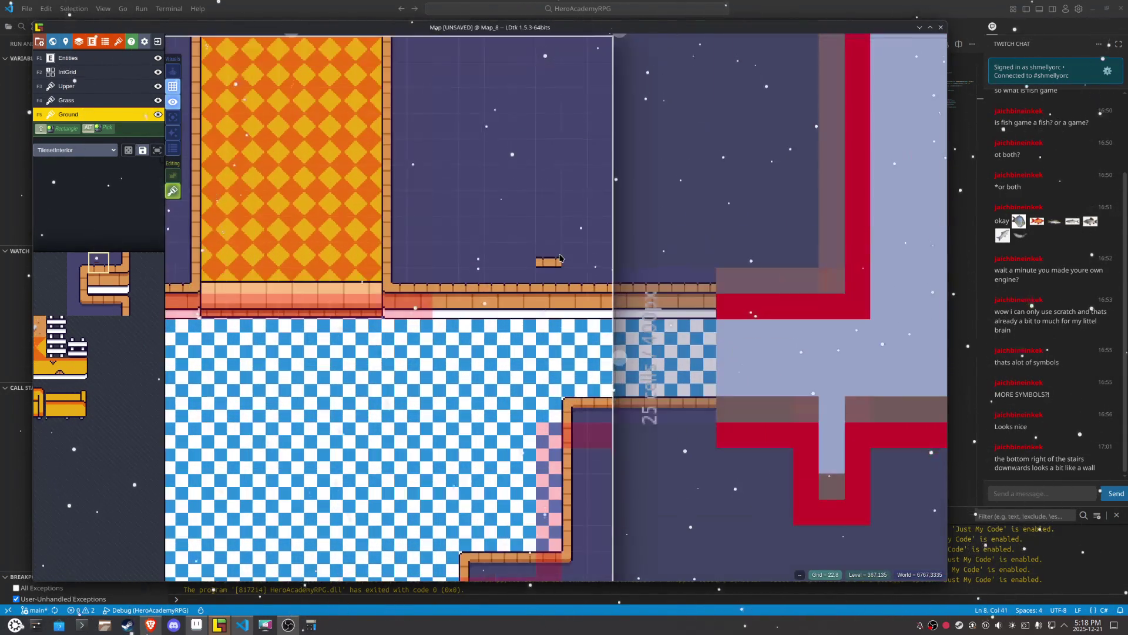
right_click(395, 253)
key(s)
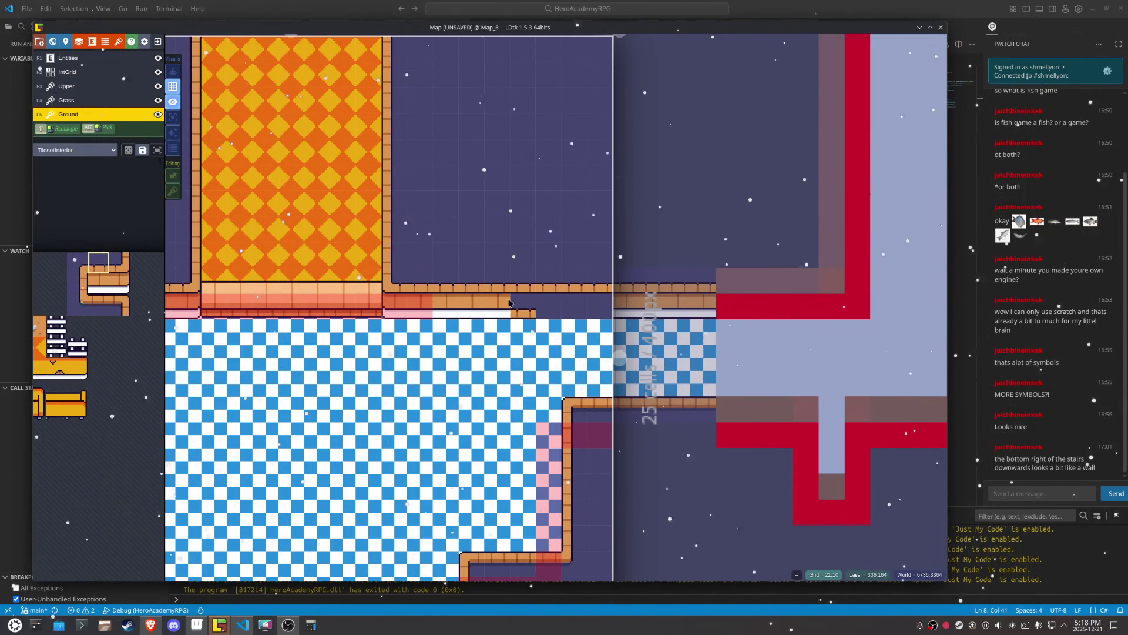
alt+click(487, 302)
mouse_move(594, 305)
mouse_down()
mouse_move(442, 304)
mouse_move(586, 302)
mouse_move(570, 282)
mouse_move(464, 281)
mouse_move(542, 270)
mouse_up()
alt+click(601, 282)
Step: Repaint continuous wall-edge tiles along the top wall by the orange corridor, undoing a dark-tile attempt
drag(304, 303, 644, 321)
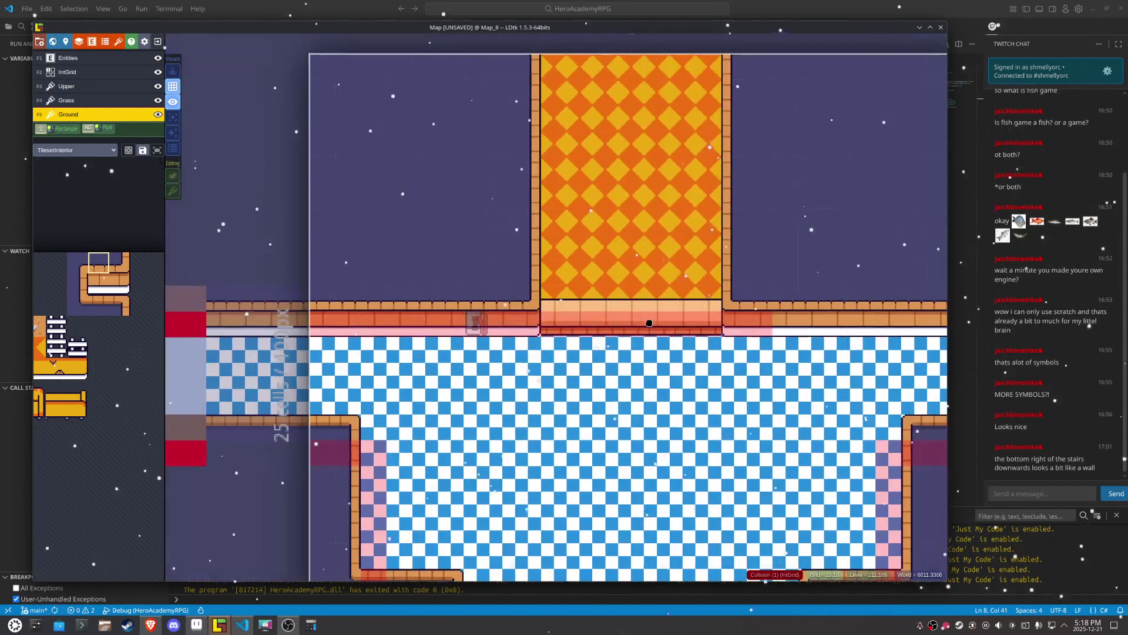
drag(499, 296, 405, 298)
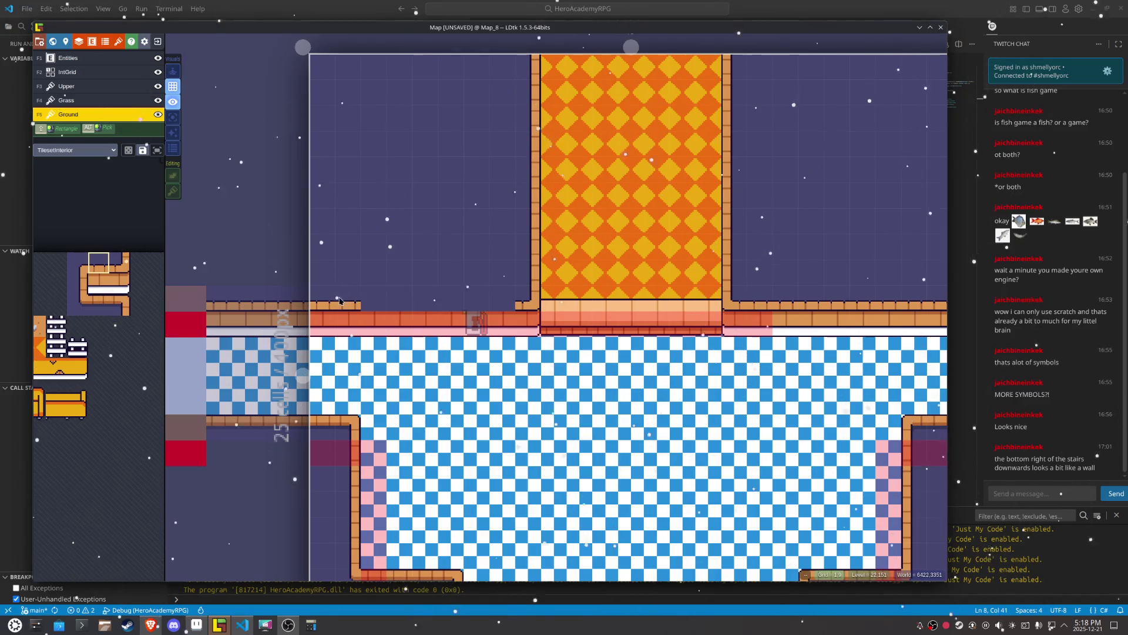
drag(335, 299, 484, 298)
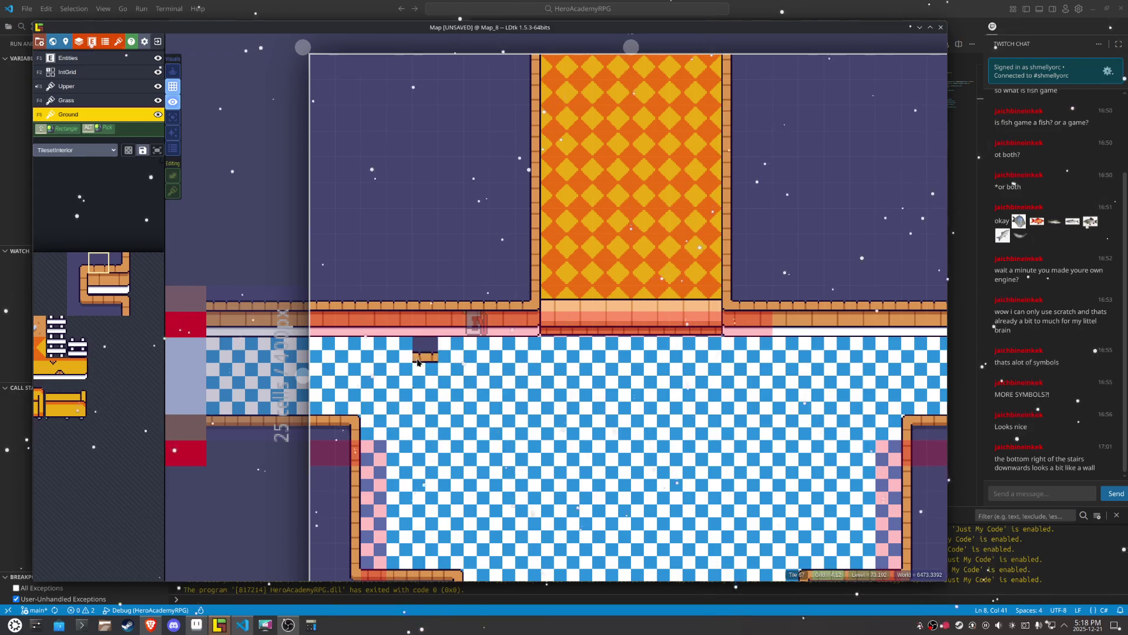
alt+click(811, 312)
drag(515, 330, 330, 329)
key(ctrl+z)
key(ctrl+z)
key(ctrl+z)
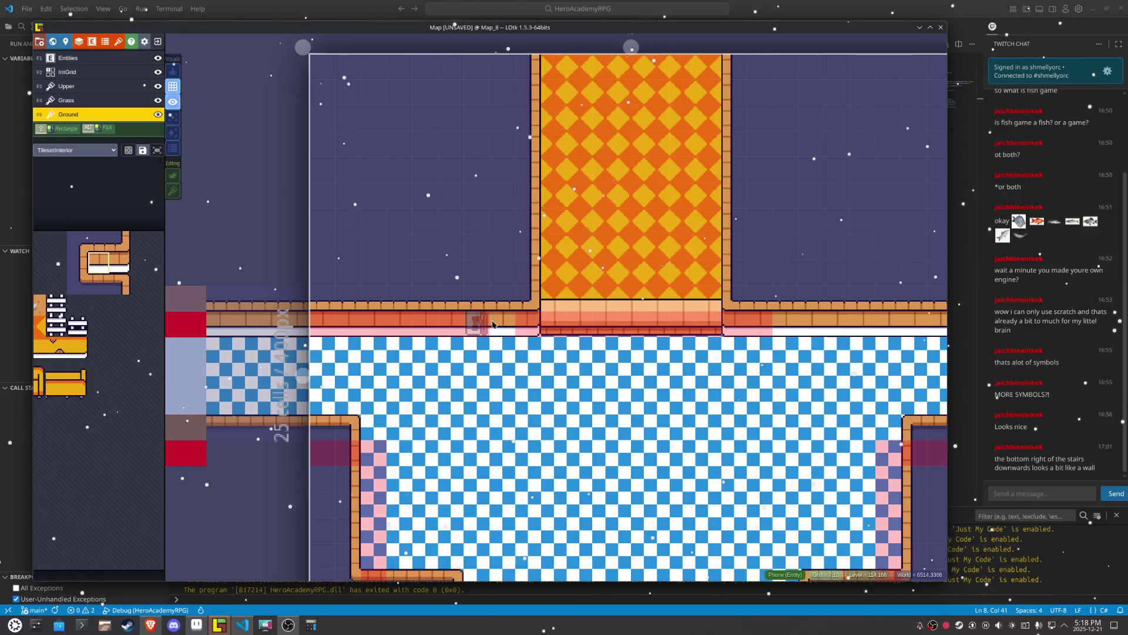
mouse_move(683, 397)
mouse_down()
mouse_move(551, 433)
mouse_move(537, 410)
mouse_move(564, 417)
mouse_up()
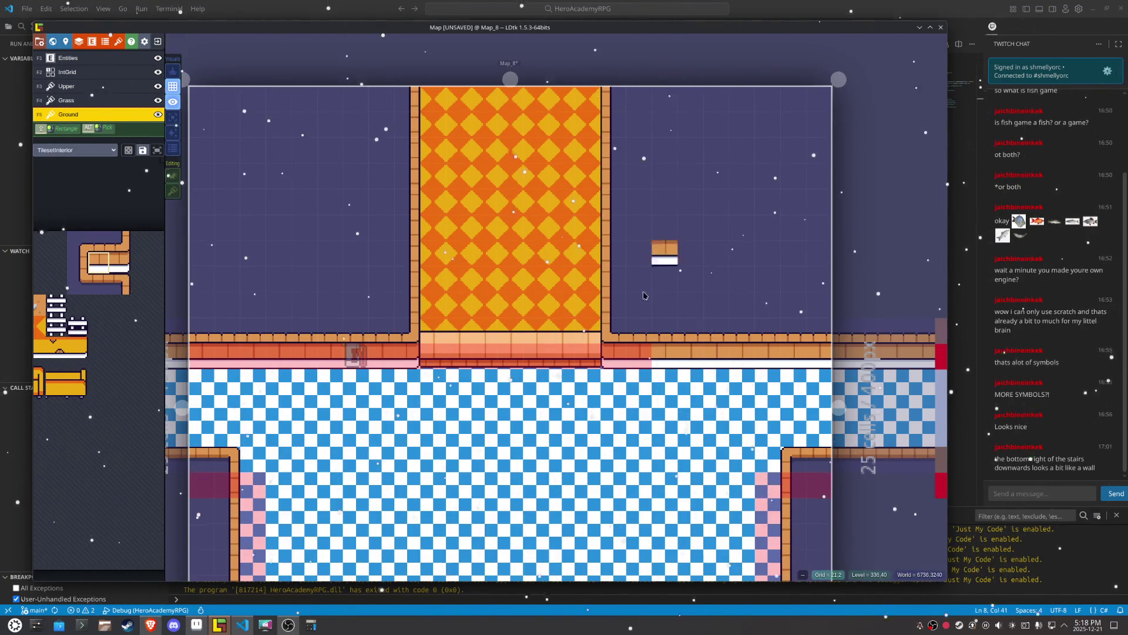
mouse_move(539, 438)
mouse_down()
mouse_move(535, 208)
mouse_move(528, 245)
mouse_up()
key(F2)
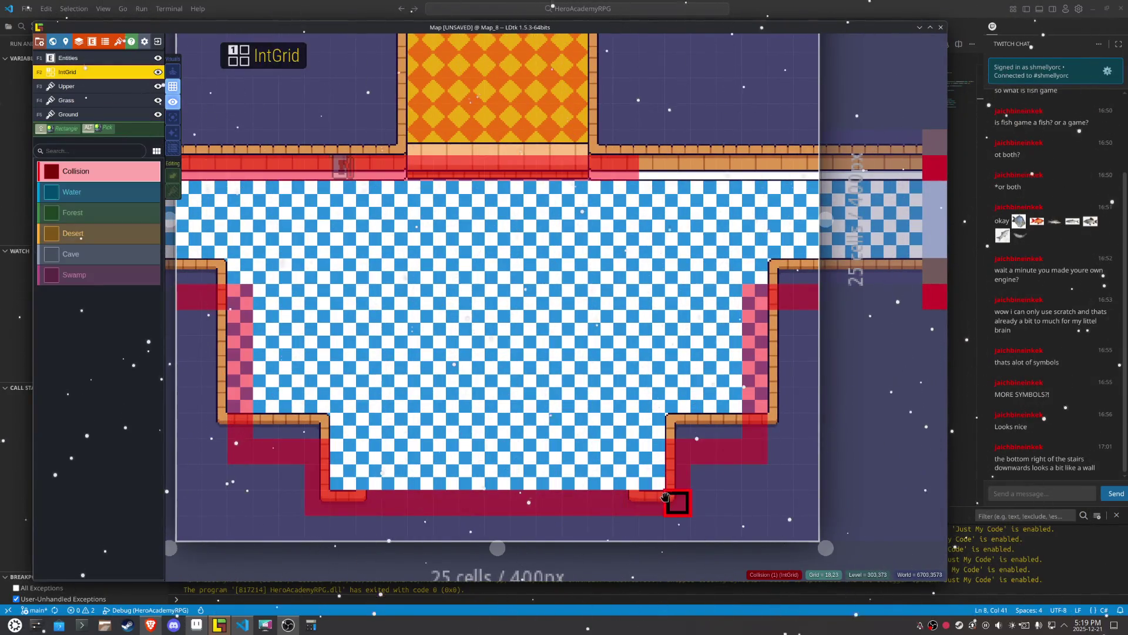
Step: In single-layer mode, paint a brick ledge row across Map_8's bottom wall on the Upper layer
key(F3)
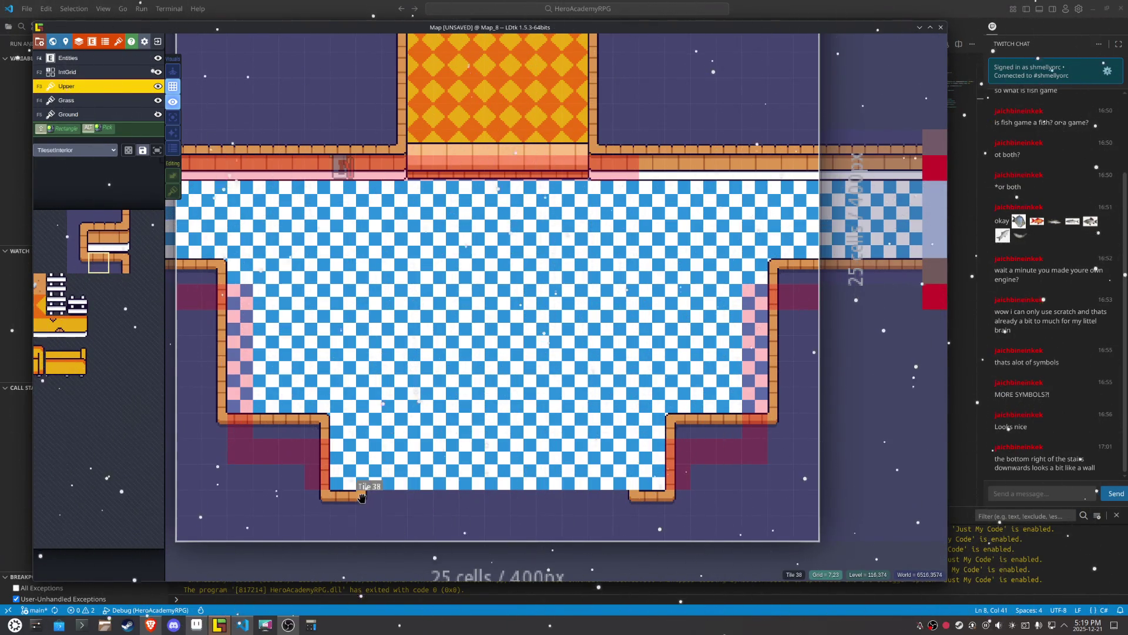
key(F5)
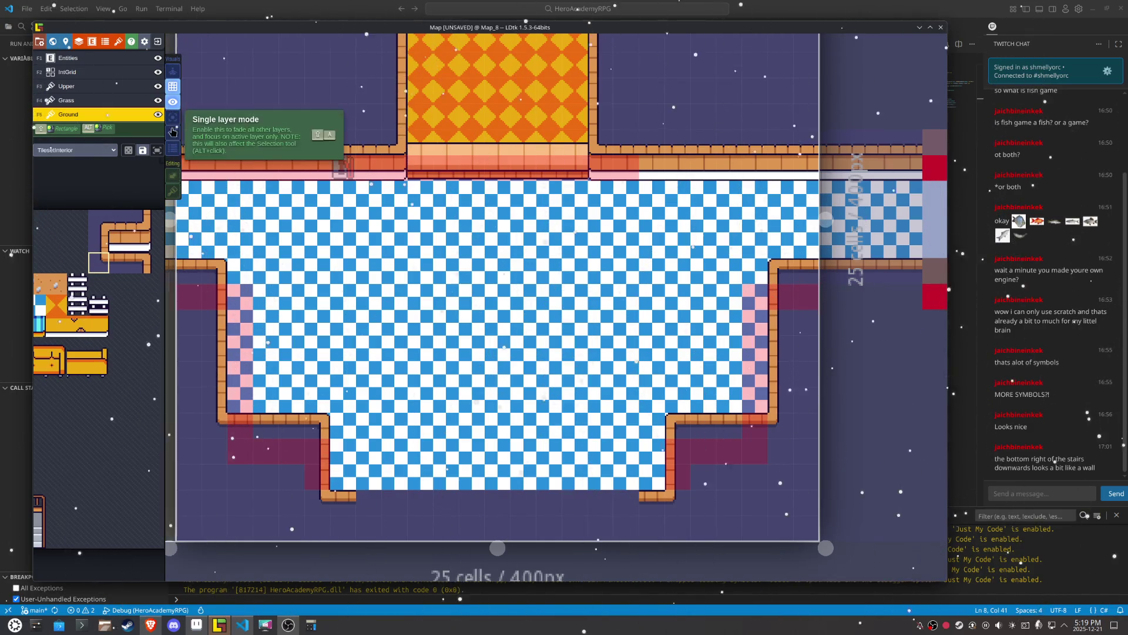
click(173, 117)
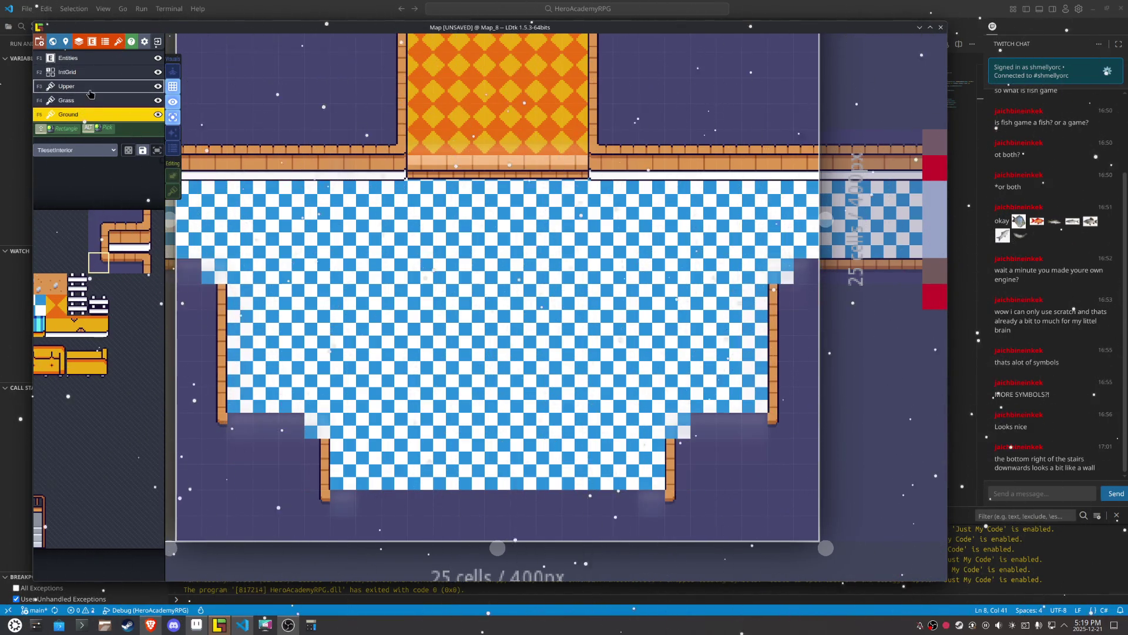
click(91, 87)
drag(649, 498, 393, 500)
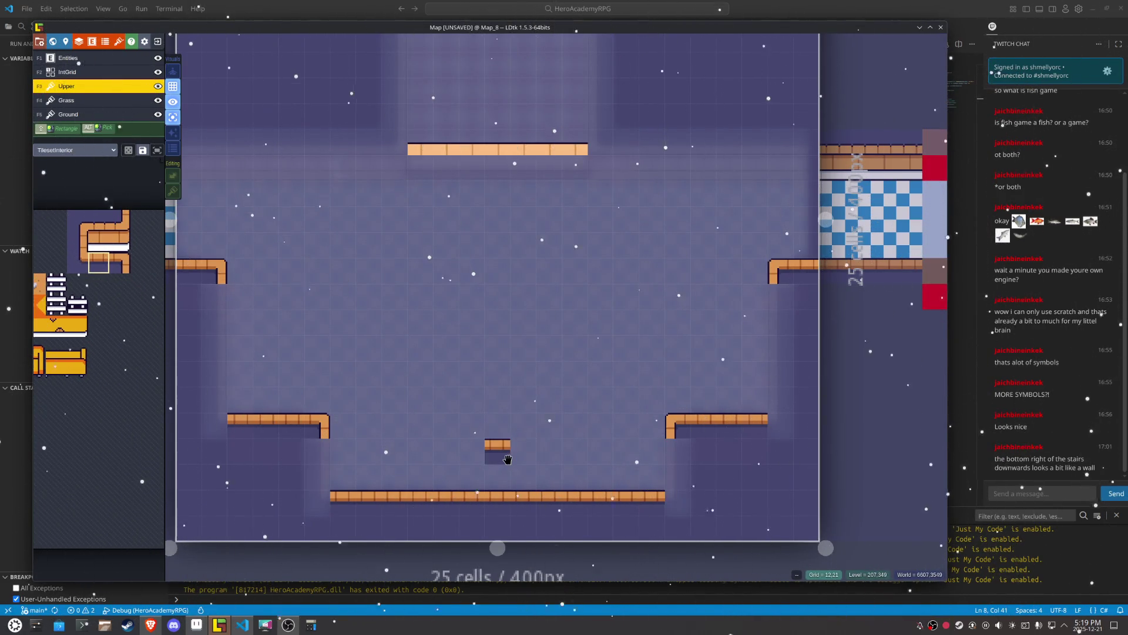
click(322, 507)
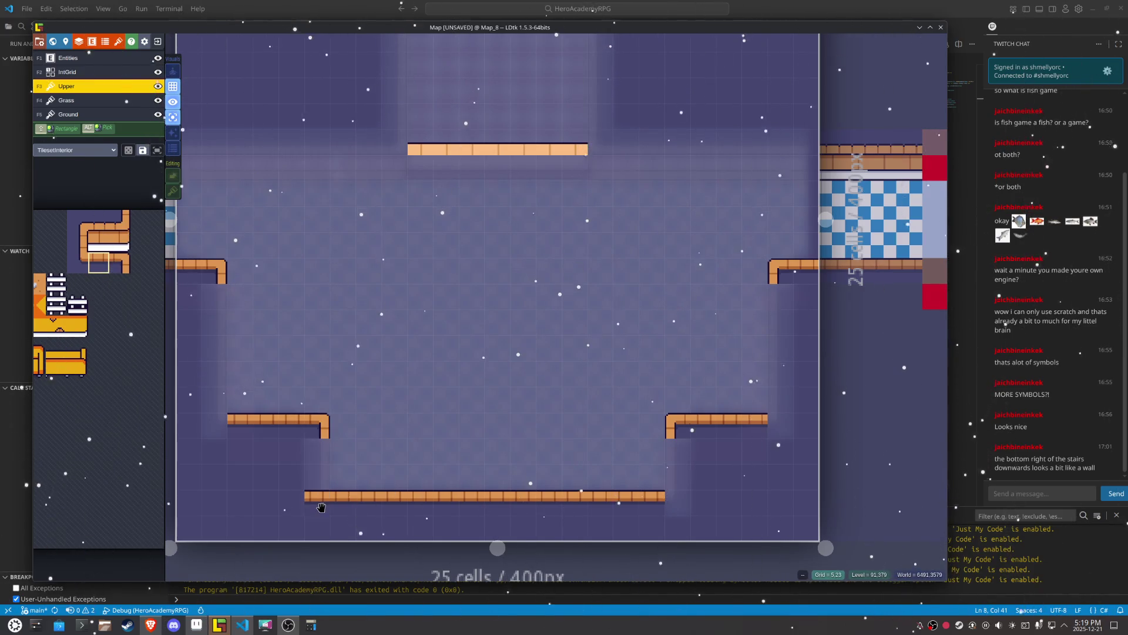
key(ctrl+z)
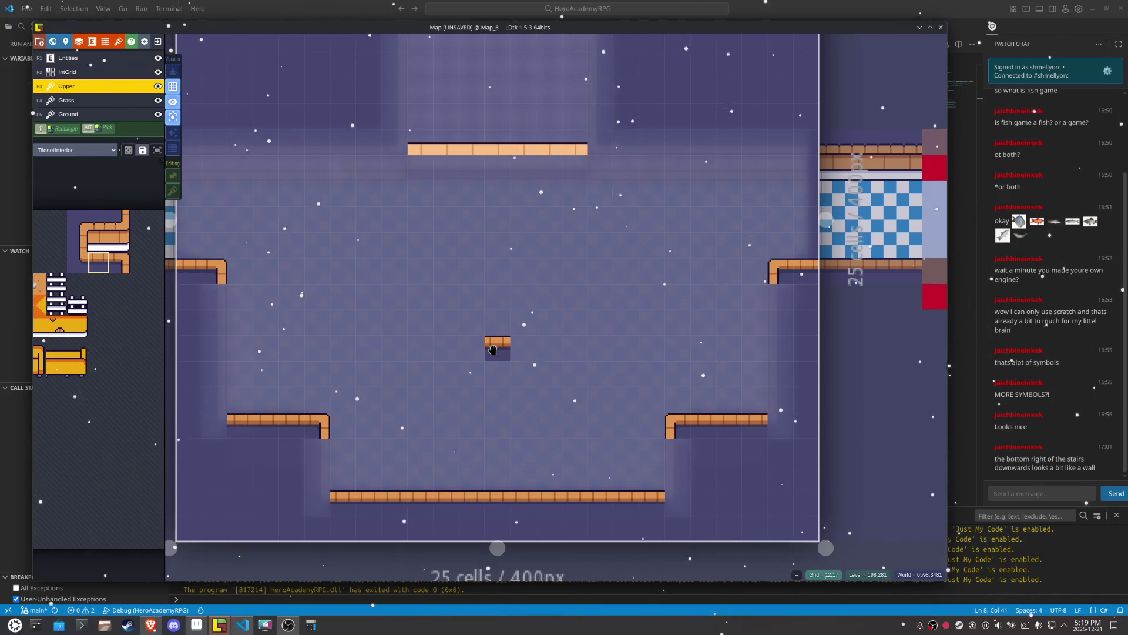
click(101, 71)
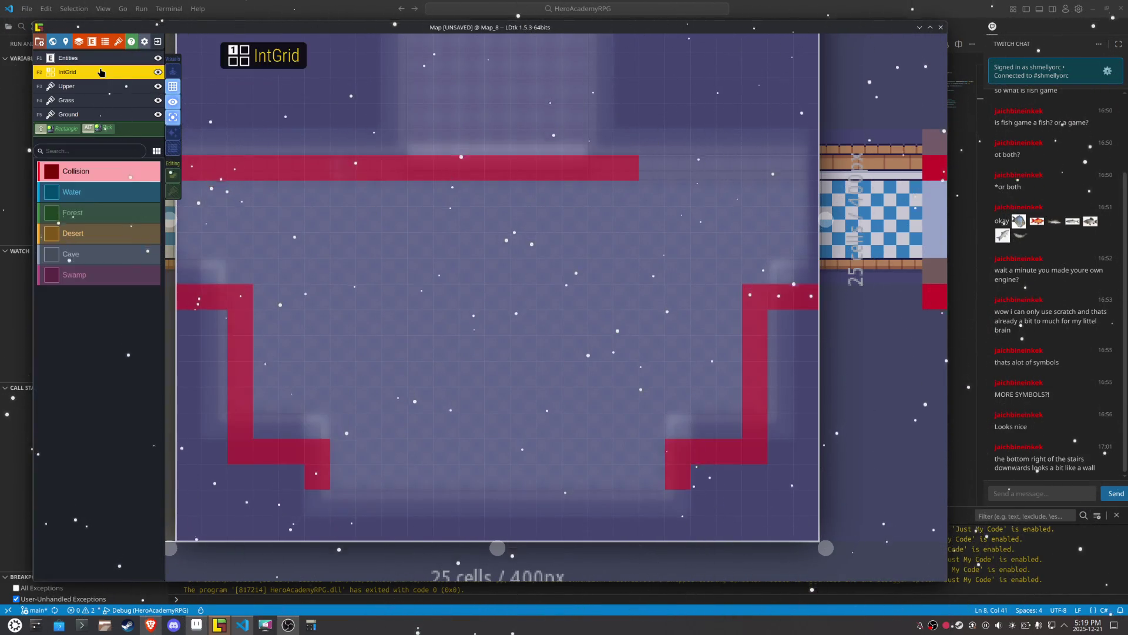
Step: Paint Collision down Map_8's side wall columns and erase it from the floor columns and upper wall row
mouse_move(316, 500)
mouse_down()
mouse_move(315, 524)
mouse_move(675, 526)
mouse_move(676, 503)
mouse_up()
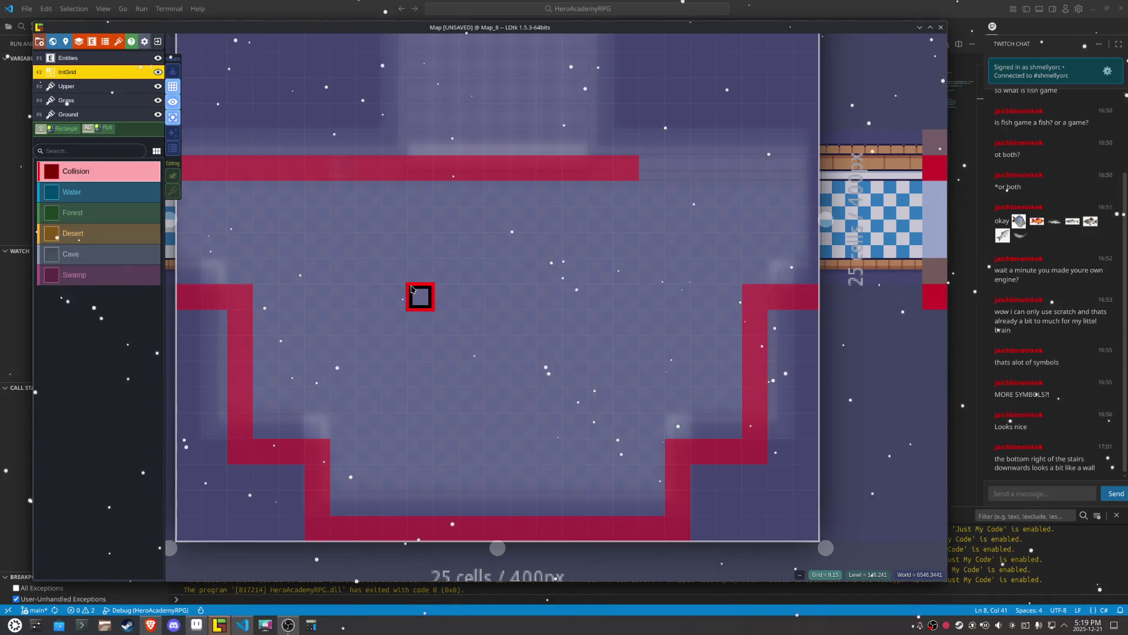
click(173, 119)
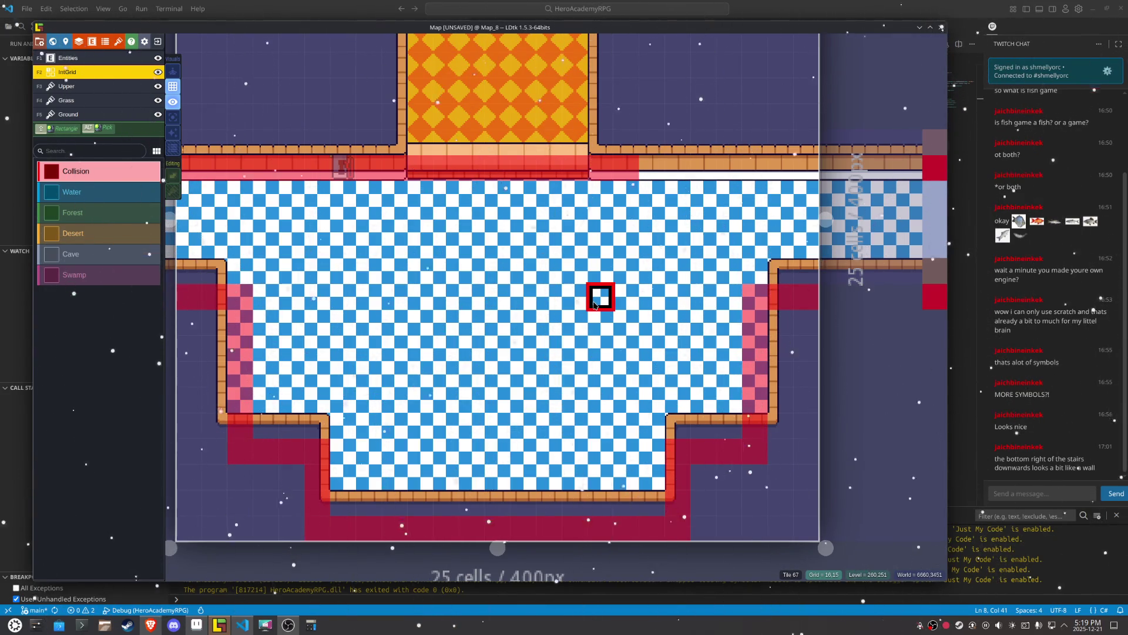
key(F5)
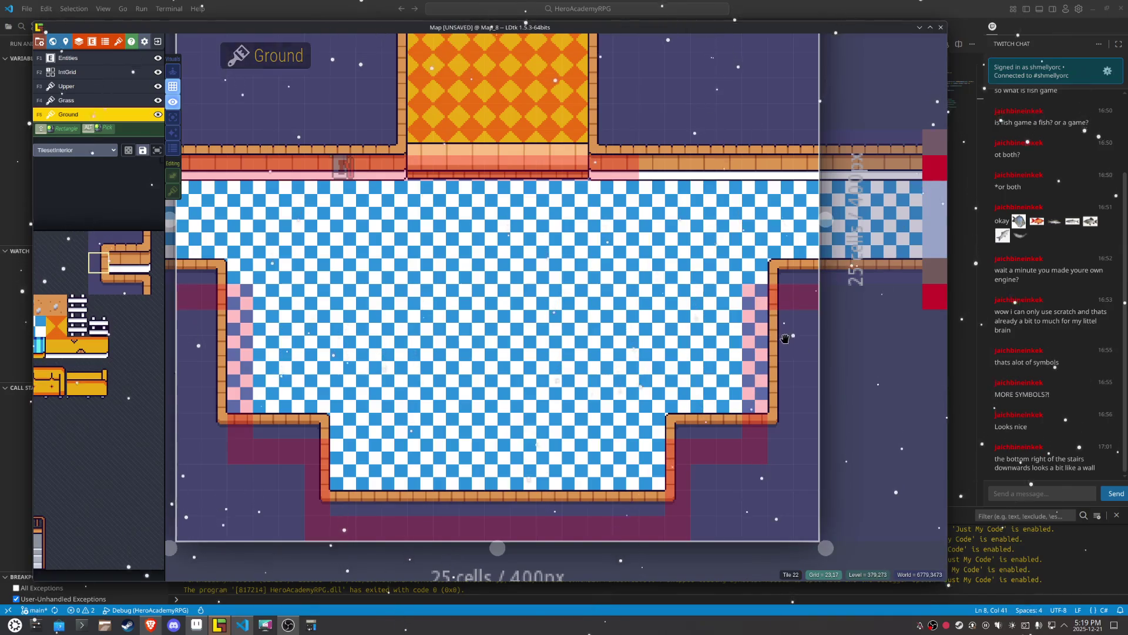
key(F2)
drag(782, 285, 773, 444)
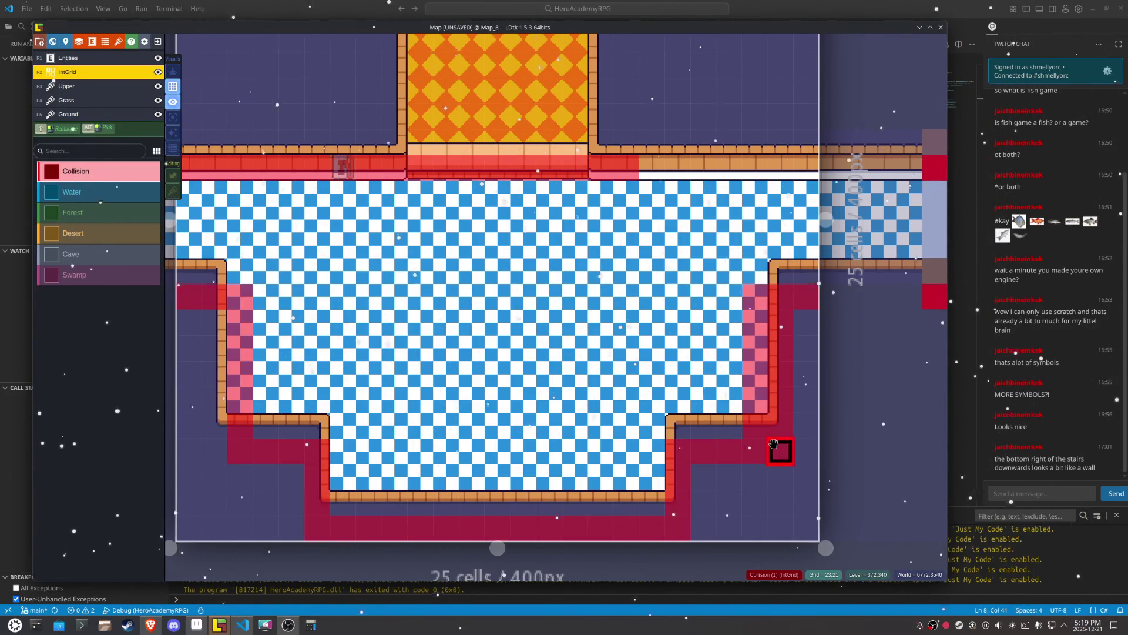
drag(749, 392, 743, 265)
drag(216, 420, 215, 443)
drag(240, 406, 452, 326)
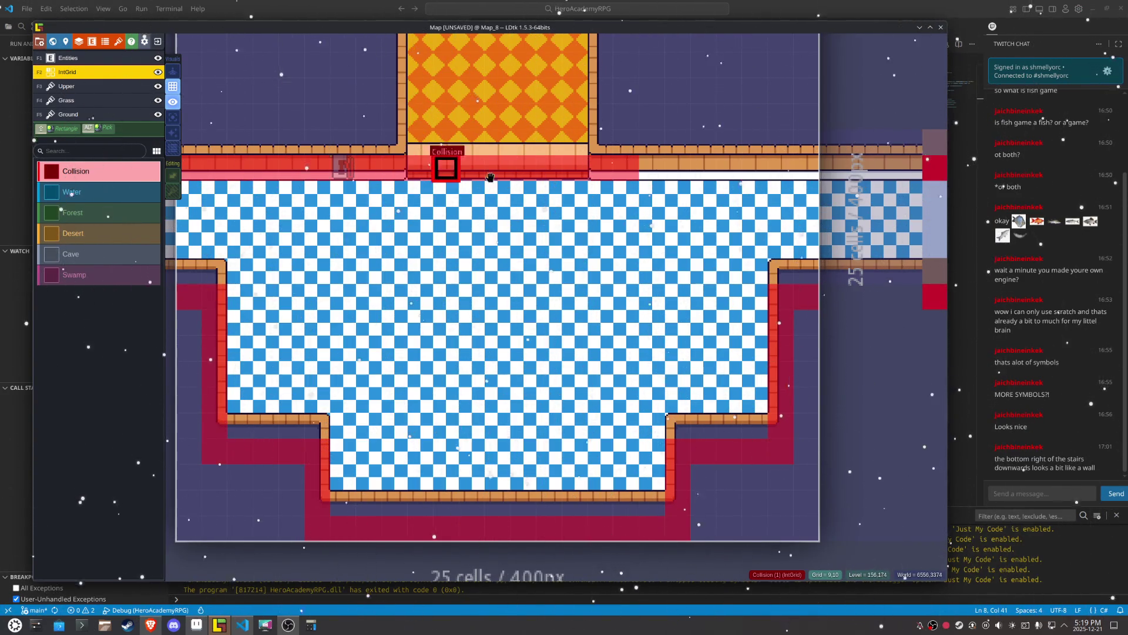
drag(611, 167, 229, 167)
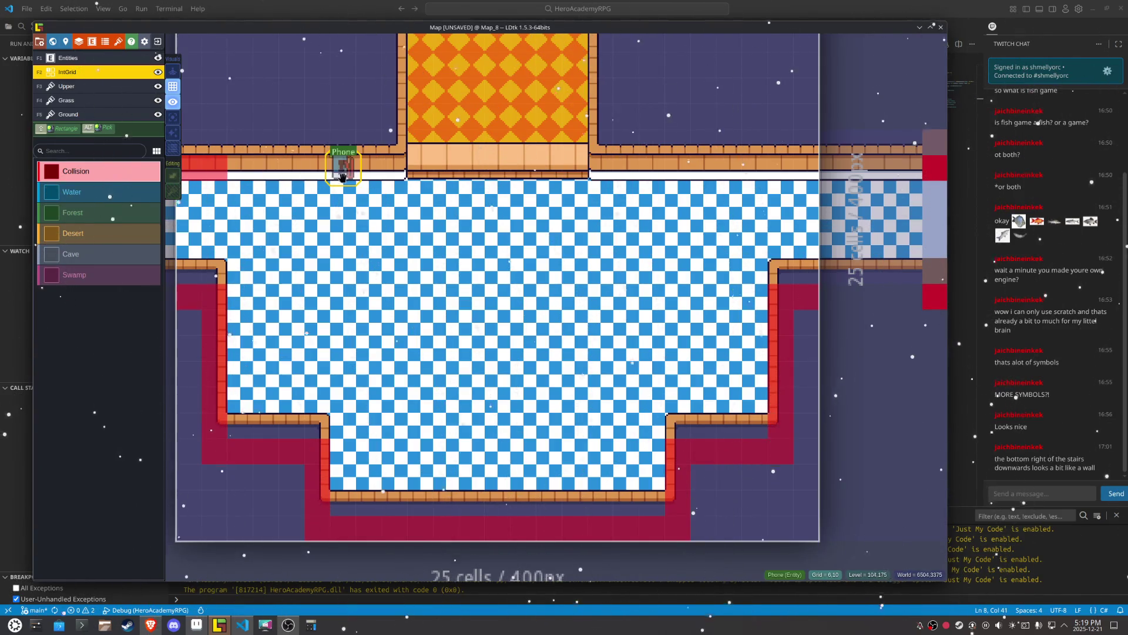
Step: Place a second Phone entity in the top wall right of the orange doorway and save
alt+click(343, 168)
click(651, 171)
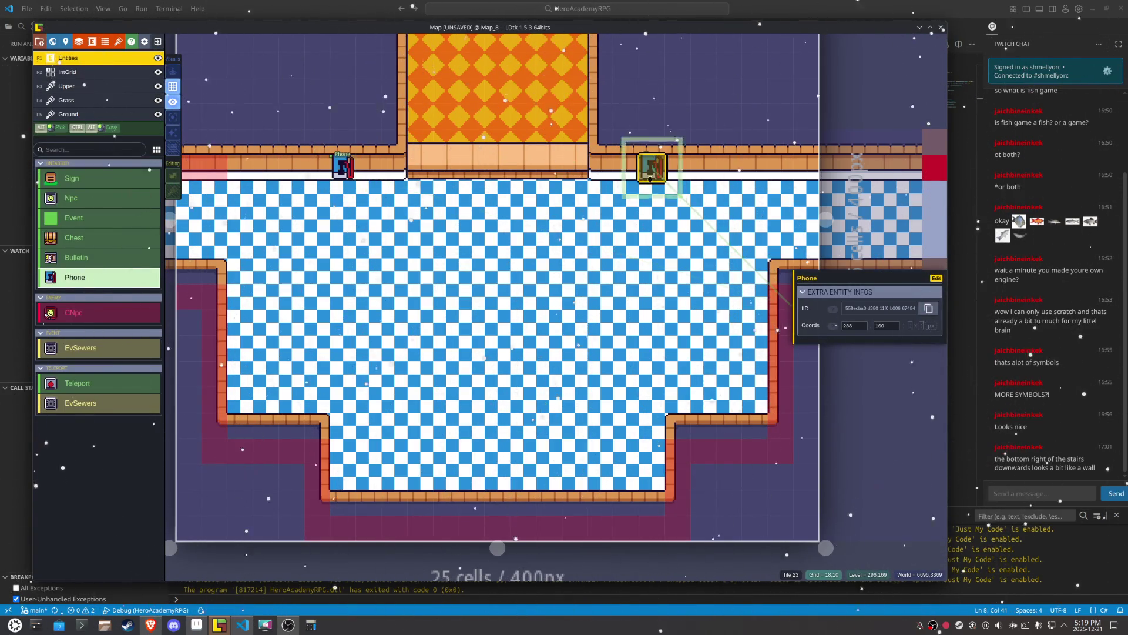
key(ctrl+s)
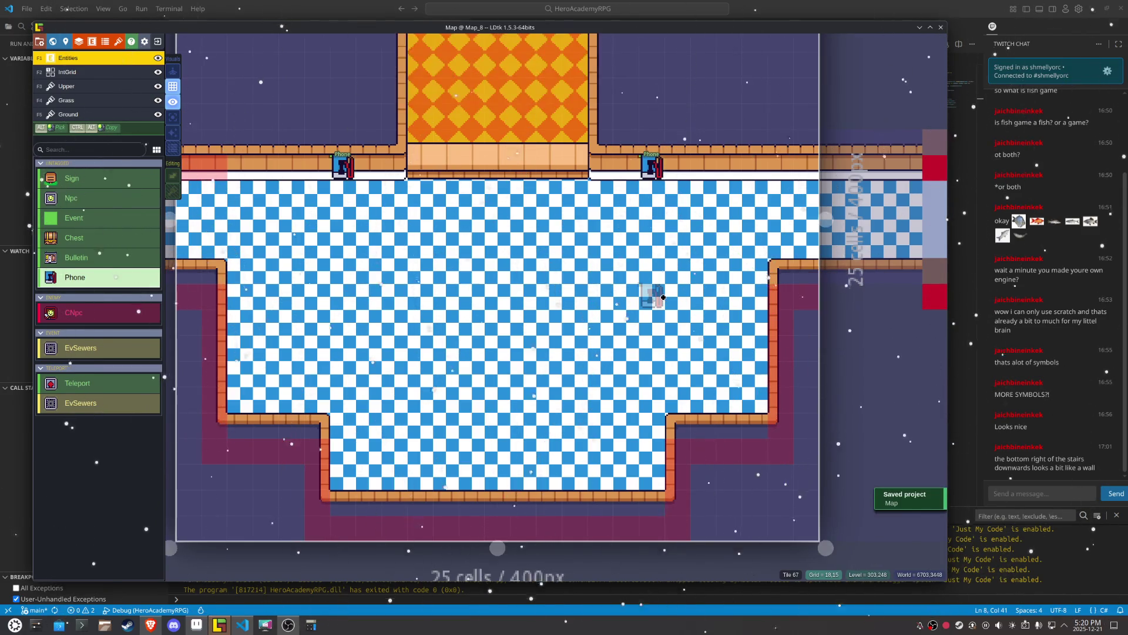
scroll(661, 297, down, 2)
drag(614, 337, 598, 379)
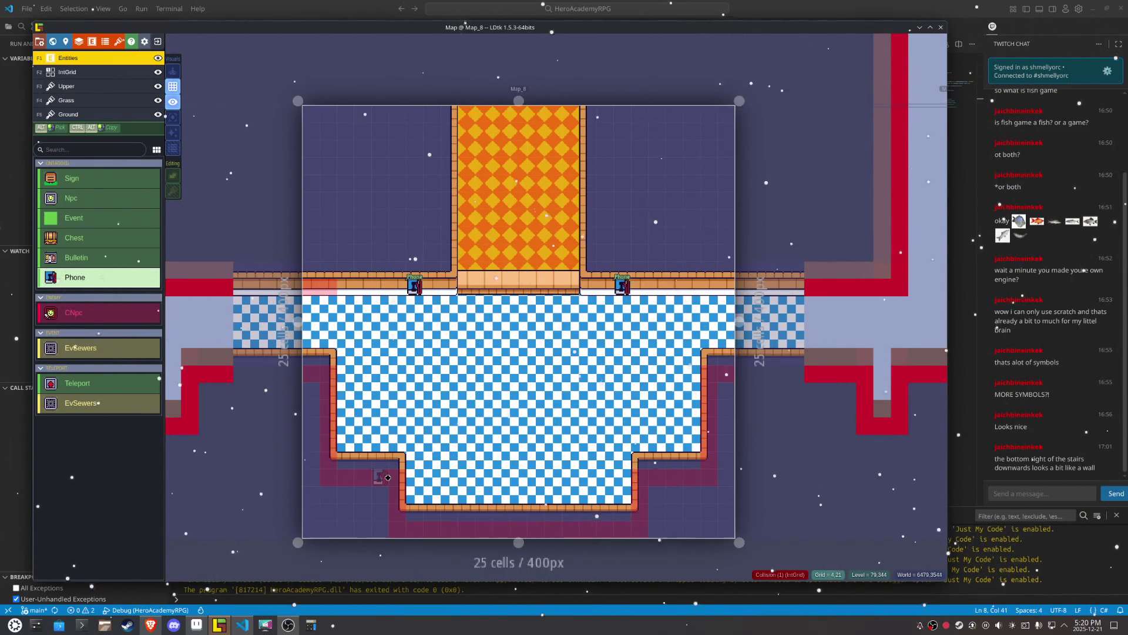
key(F2)
Step: Paint matching Collision blocks on the room's left and right sides and lower floor columns
mouse_move(378, 373)
mouse_down()
mouse_move(361, 374)
mouse_move(380, 376)
mouse_move(363, 432)
mouse_up()
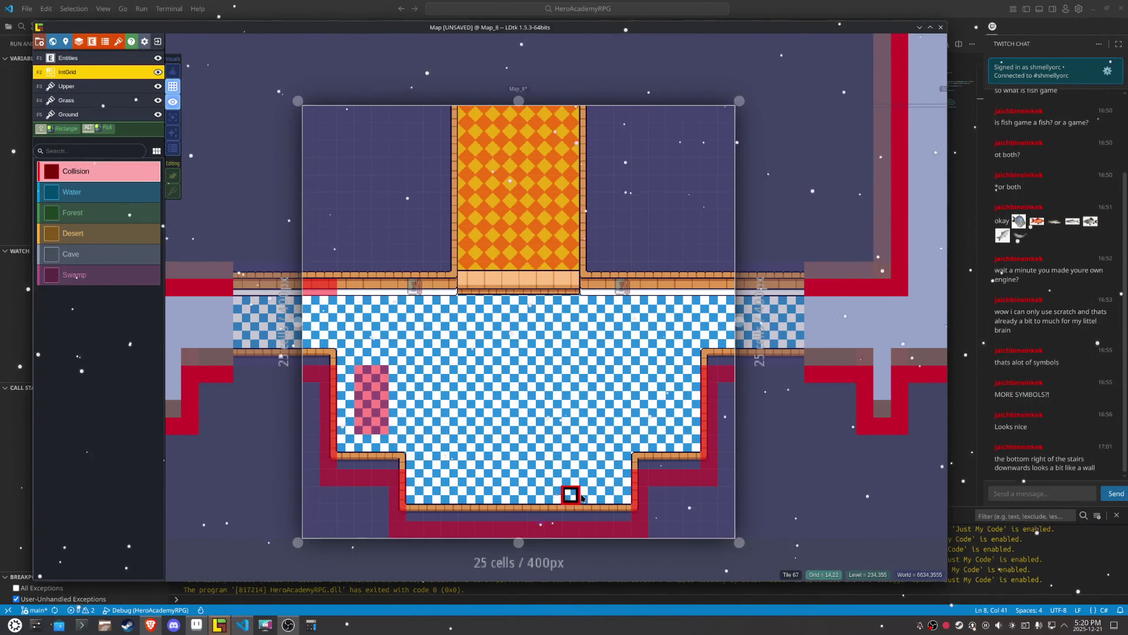
mouse_move(671, 424)
mouse_down()
mouse_move(657, 372)
mouse_move(654, 422)
mouse_up()
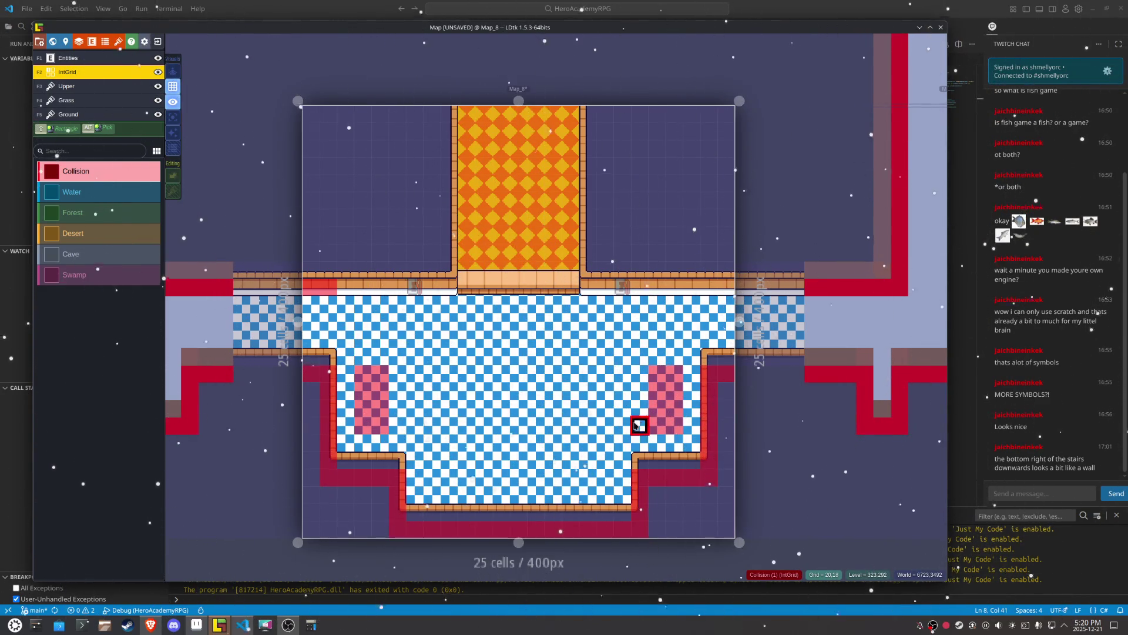
drag(601, 476, 604, 428)
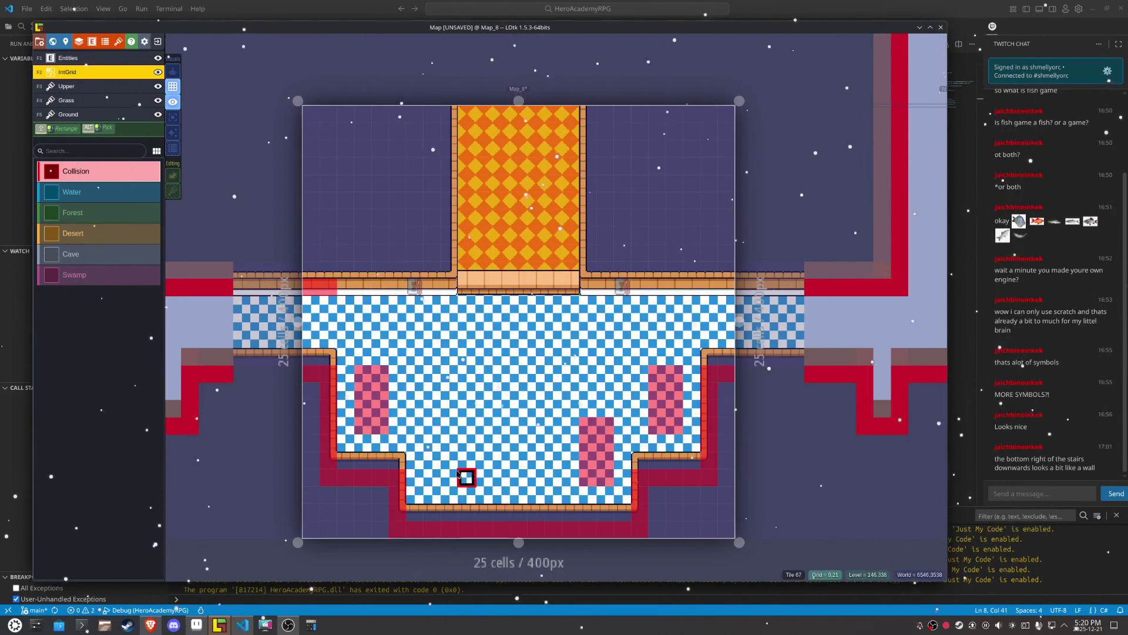
drag(431, 477, 430, 420)
mouse_move(519, 444)
mouse_down()
mouse_move(476, 449)
mouse_move(449, 477)
mouse_up()
key(ctrl+z)
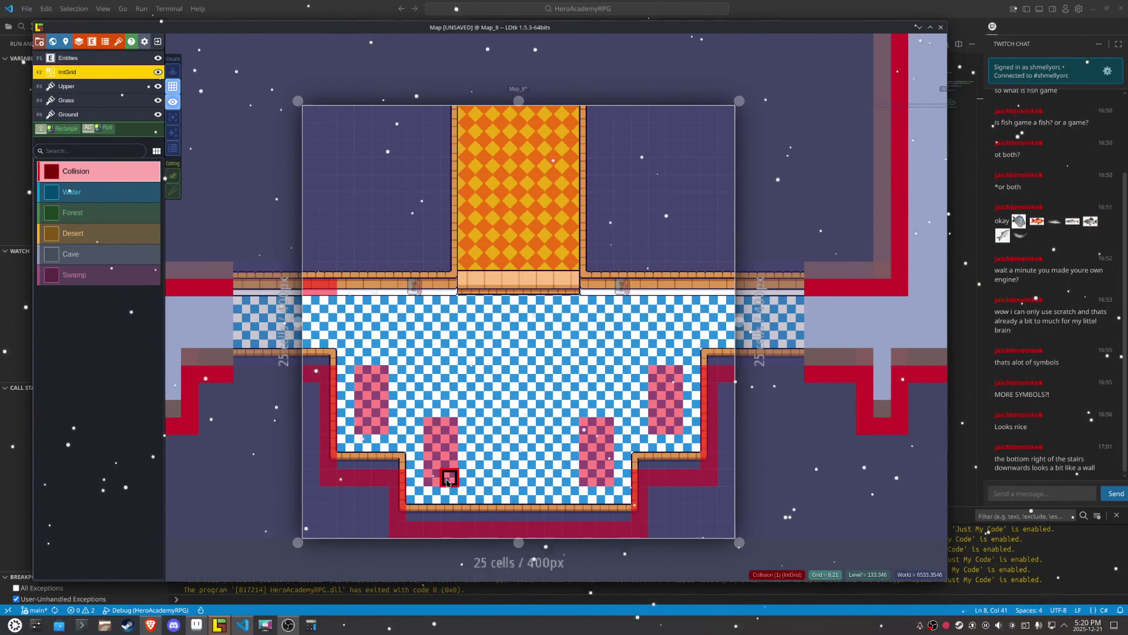
mouse_move(536, 477)
mouse_down()
mouse_move(536, 440)
mouse_move(509, 467)
mouse_up()
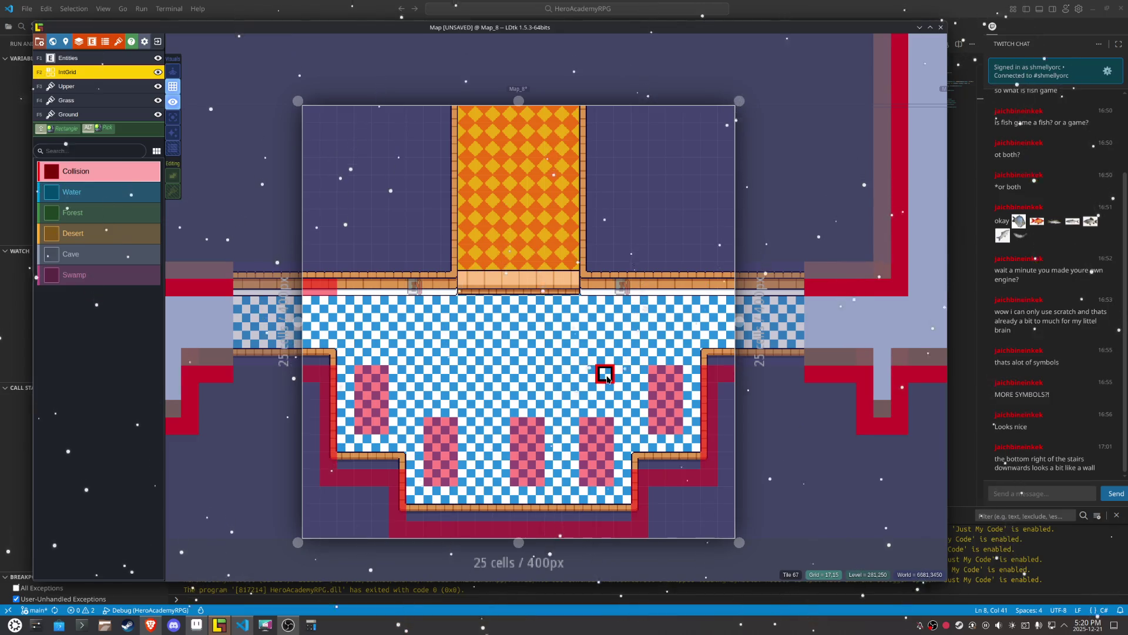
Step: Add middle Collision rows, a bottom-centre area and a joining bar, then save
mouse_move(608, 370)
mouse_down()
mouse_move(543, 368)
mouse_move(584, 372)
mouse_move(564, 394)
mouse_up()
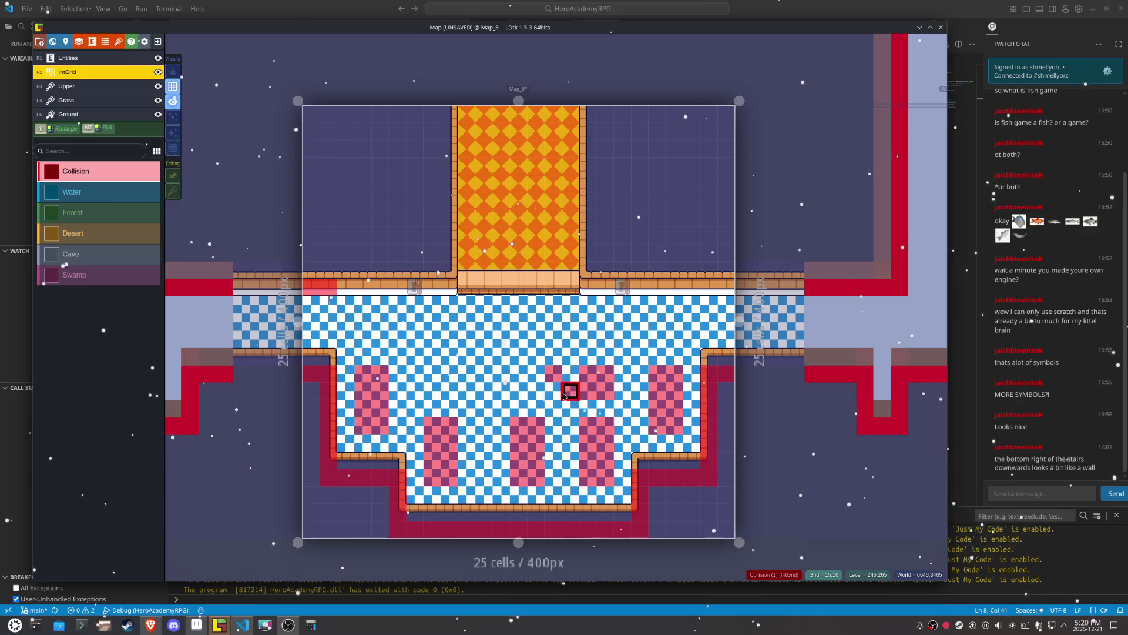
mouse_move(431, 372)
mouse_down()
mouse_move(483, 381)
mouse_move(440, 395)
mouse_up()
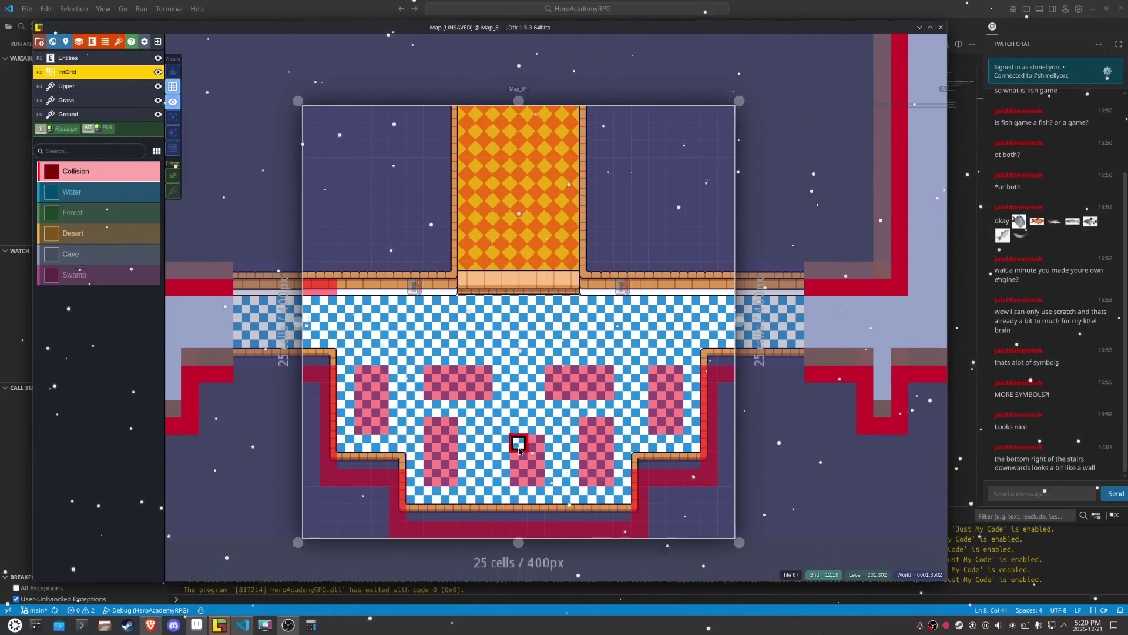
key(ctrl+z)
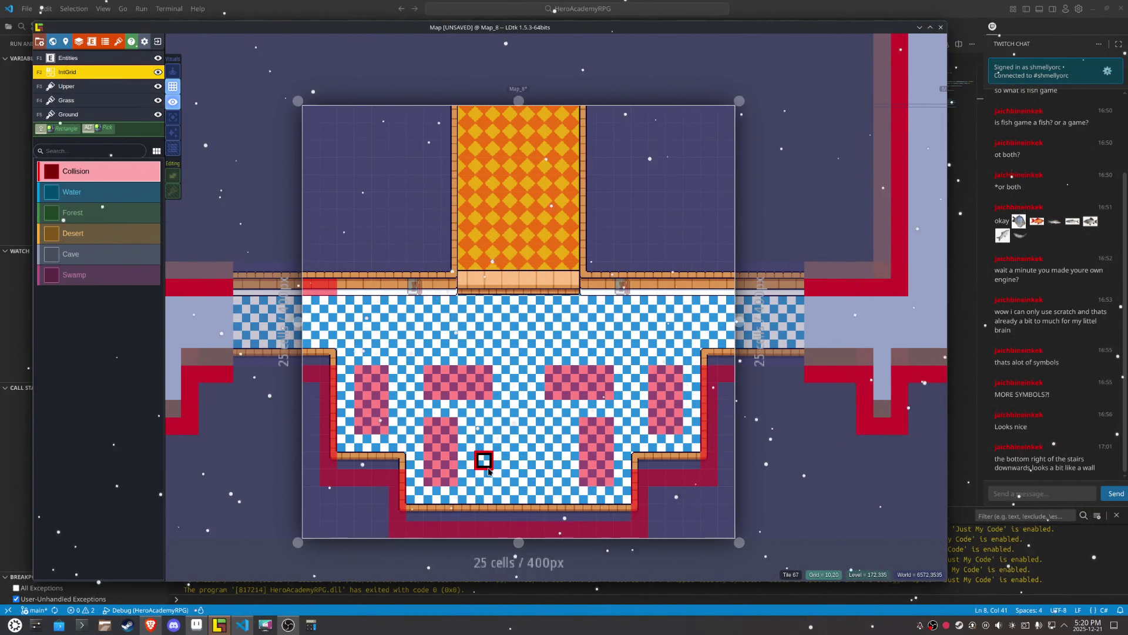
mouse_move(488, 477)
mouse_down()
mouse_move(552, 473)
mouse_move(481, 462)
mouse_up()
mouse_move(552, 426)
mouse_down()
mouse_move(465, 425)
mouse_move(552, 425)
mouse_move(551, 443)
mouse_move(499, 444)
mouse_move(552, 471)
mouse_up()
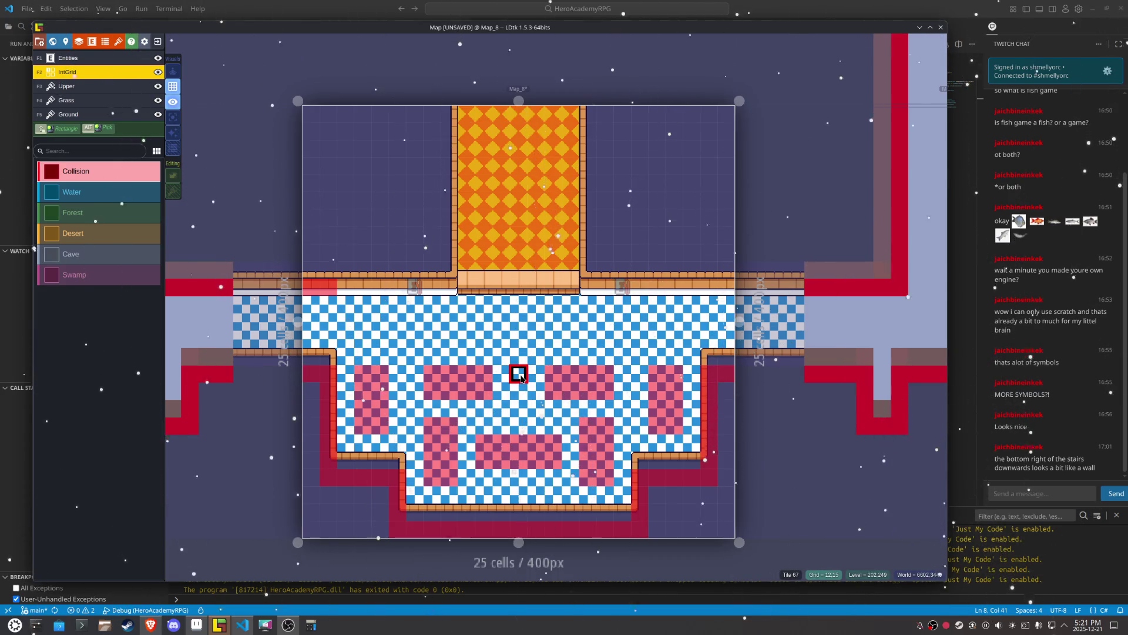
key(ctrl+s)
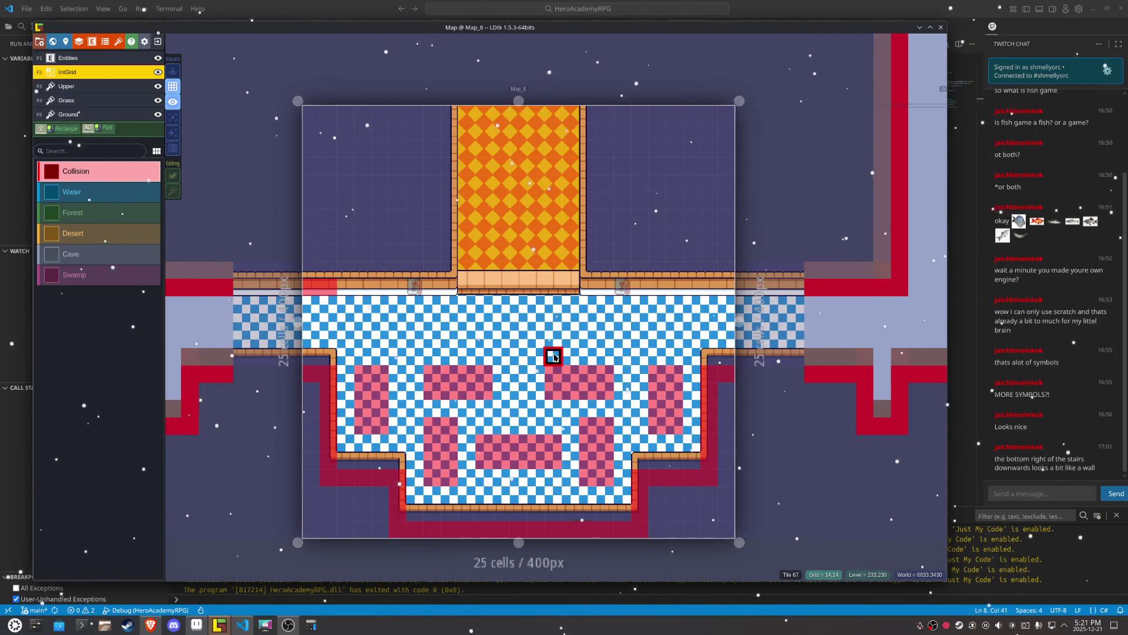
key(w)
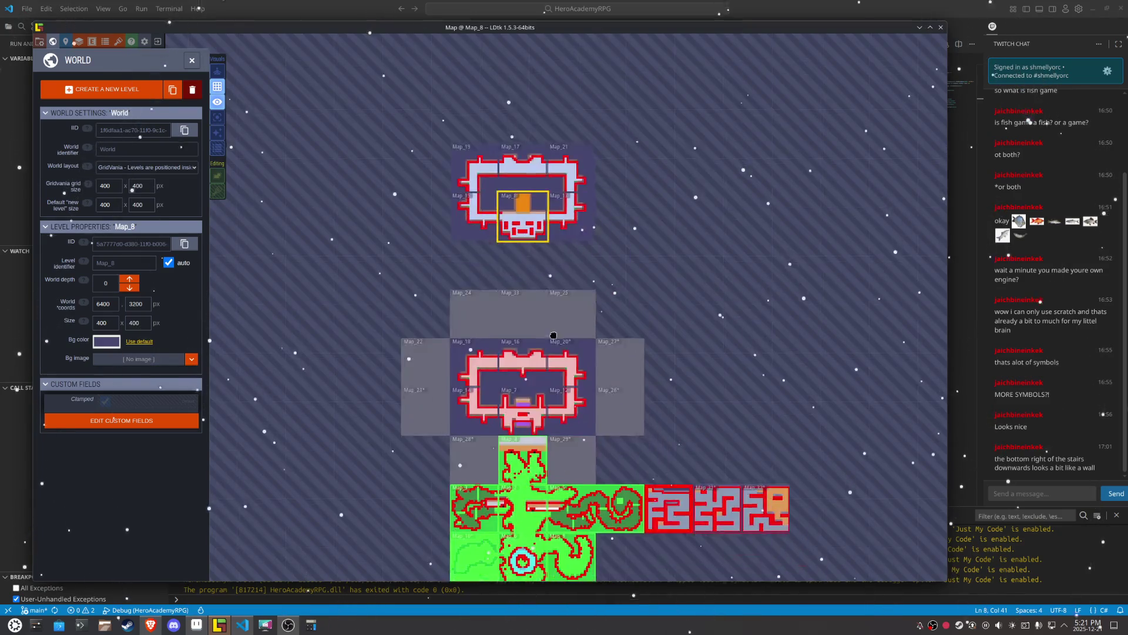
Step: Open Map_16, follow its Teleport link to Map_17 and back, and save
click(529, 333)
double_click(529, 333)
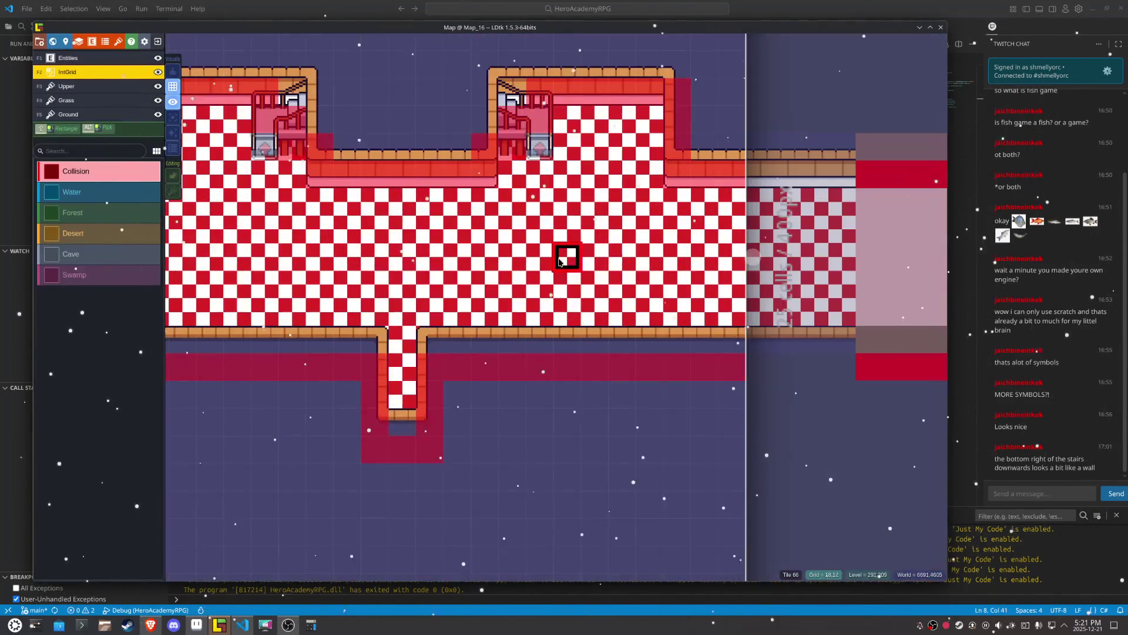
click(539, 147)
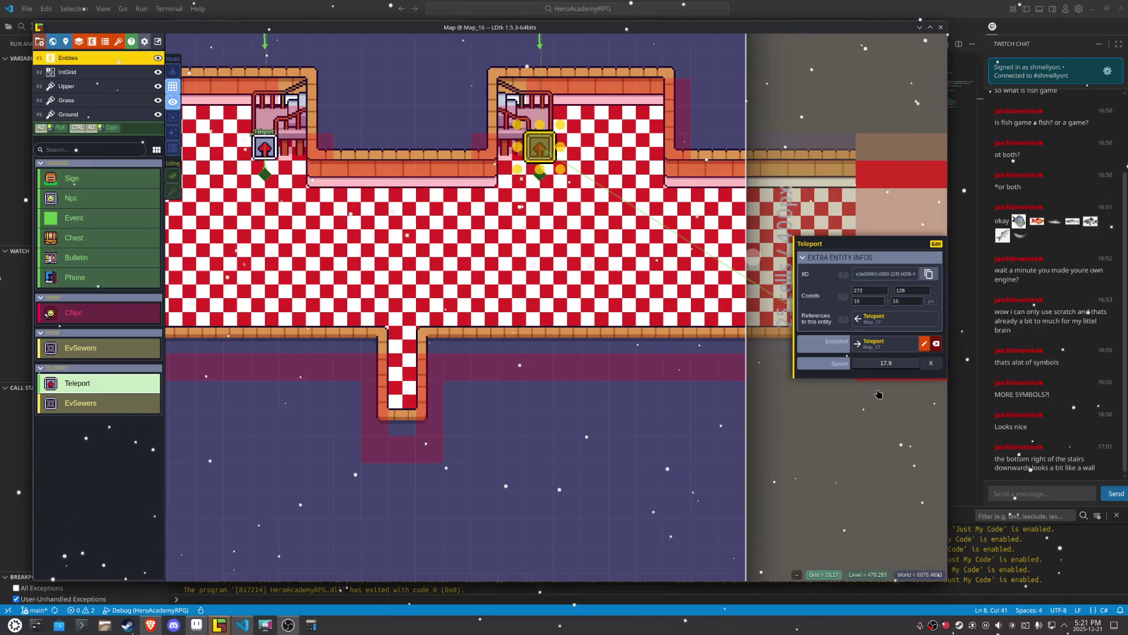
click(875, 343)
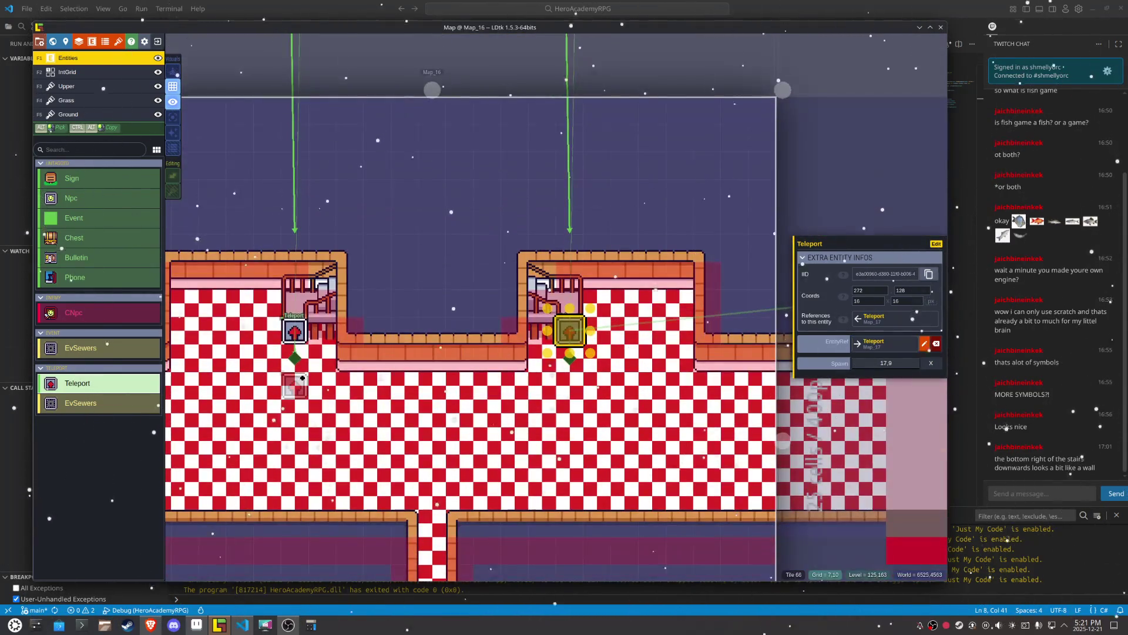
click(869, 345)
click(866, 345)
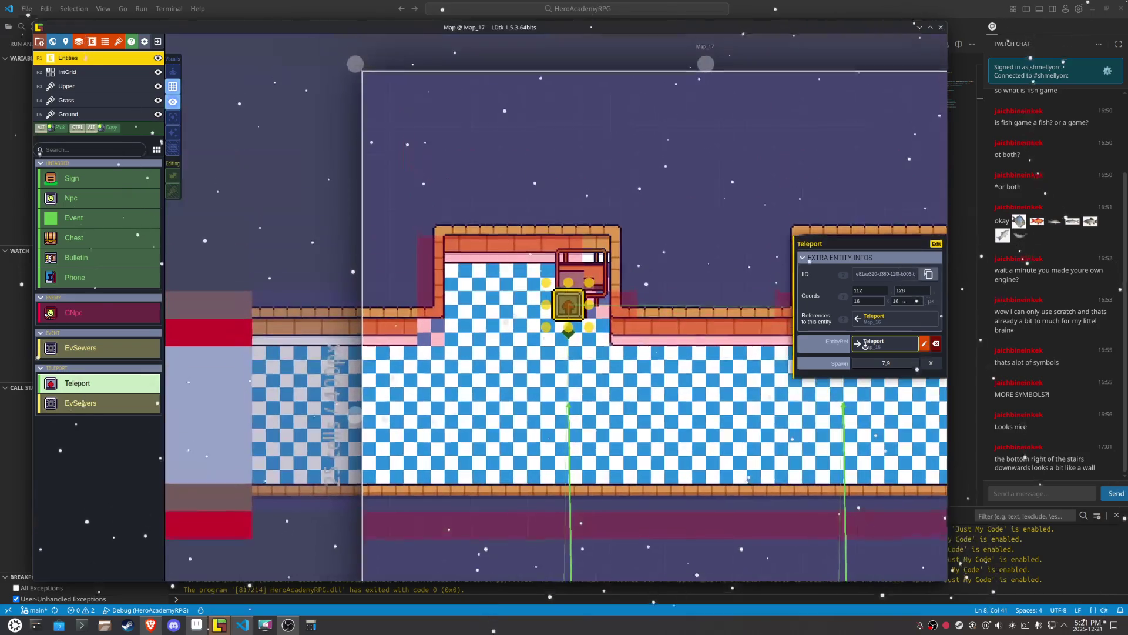
click(864, 345)
key(ctrl+s)
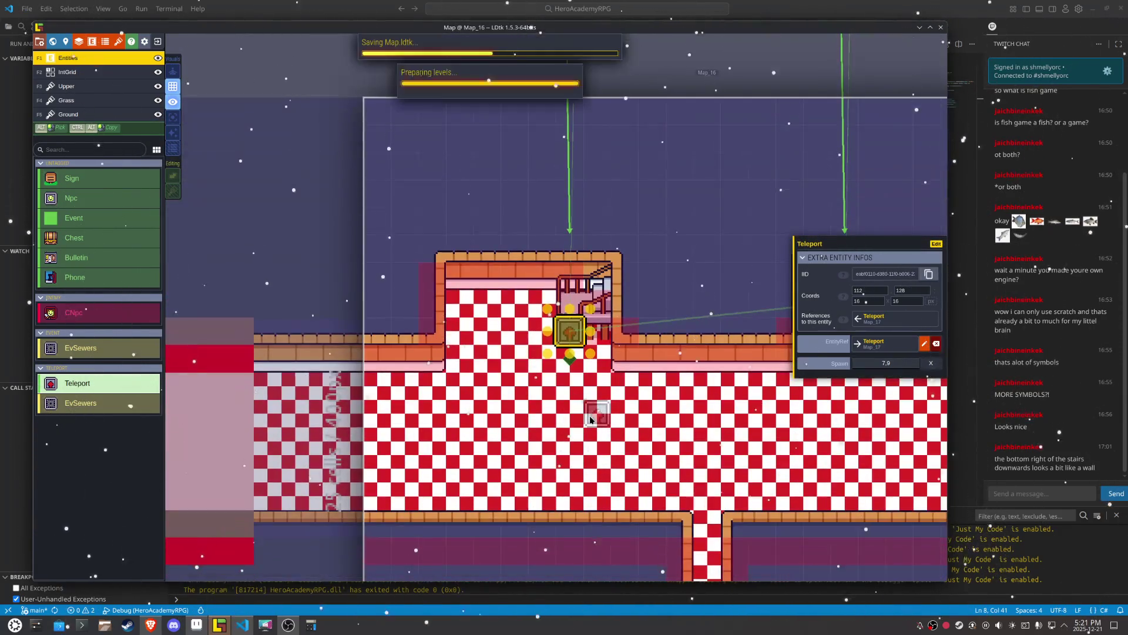
Step: Create new levels right of Map_13, Map_35 above Map_34, and Map_36 above Map_21
scroll(521, 394, down, 5)
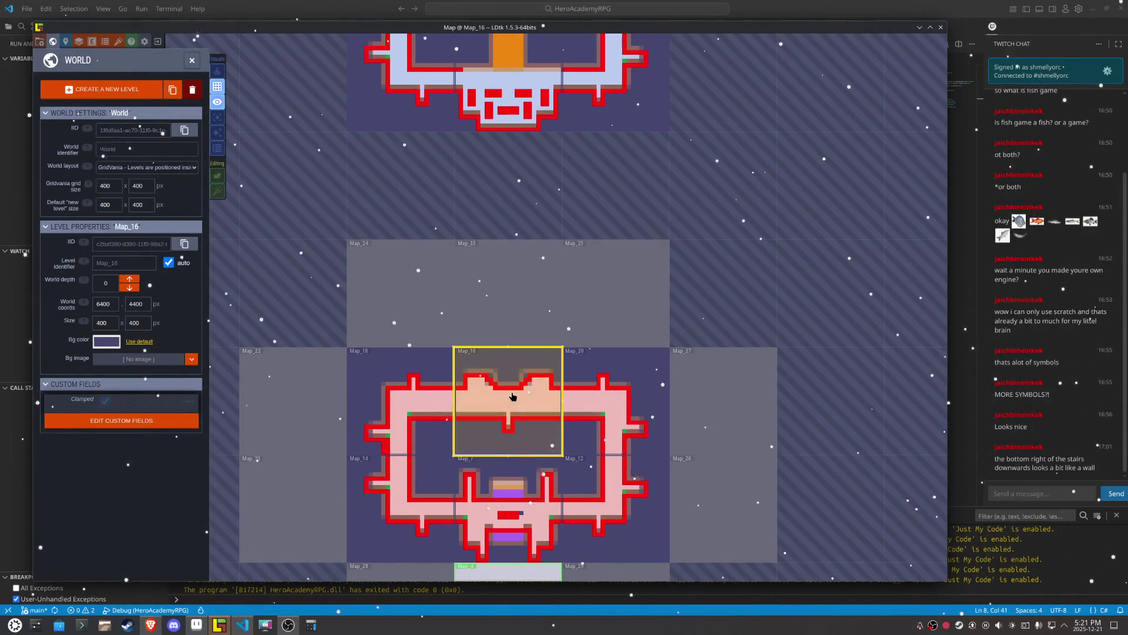
scroll(537, 357, down, 4)
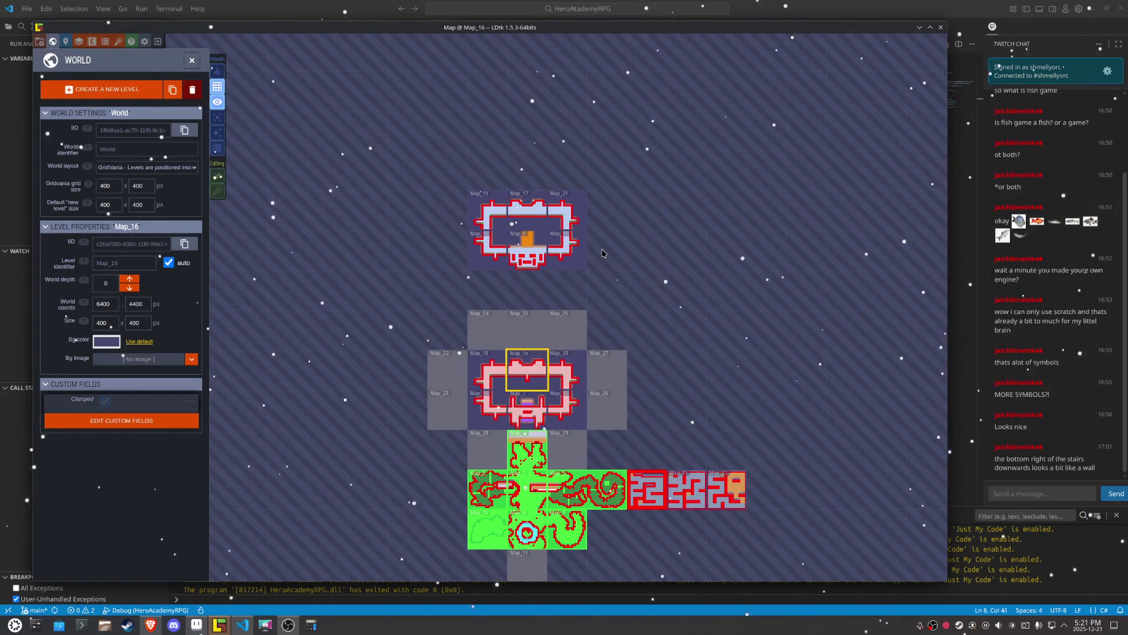
scroll(603, 254, up, 3)
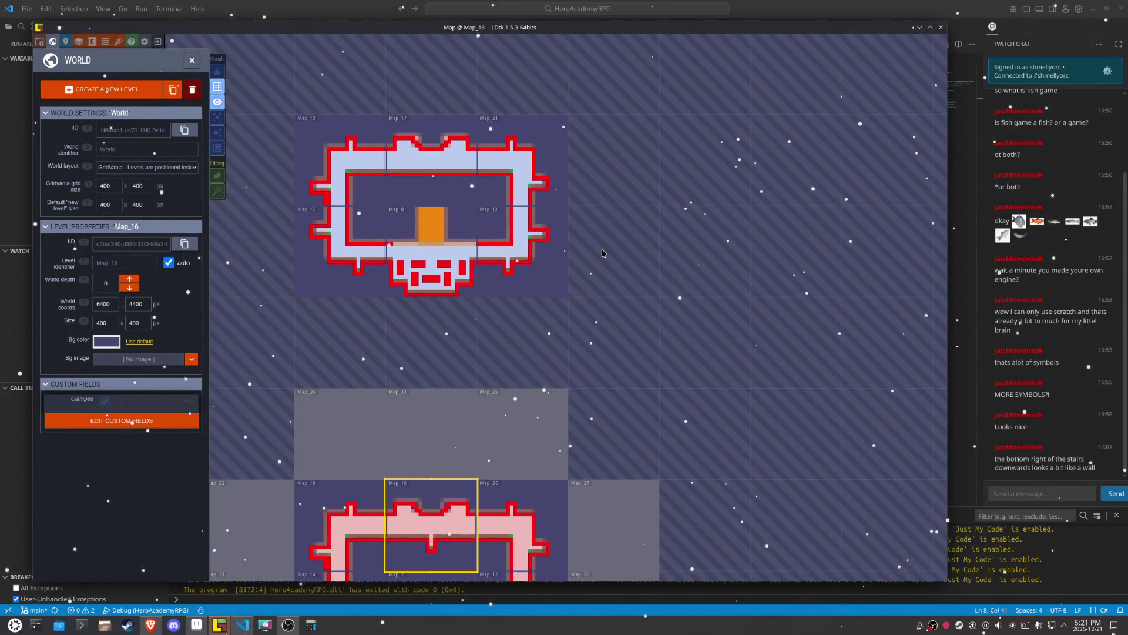
click(135, 91)
click(611, 251)
click(139, 94)
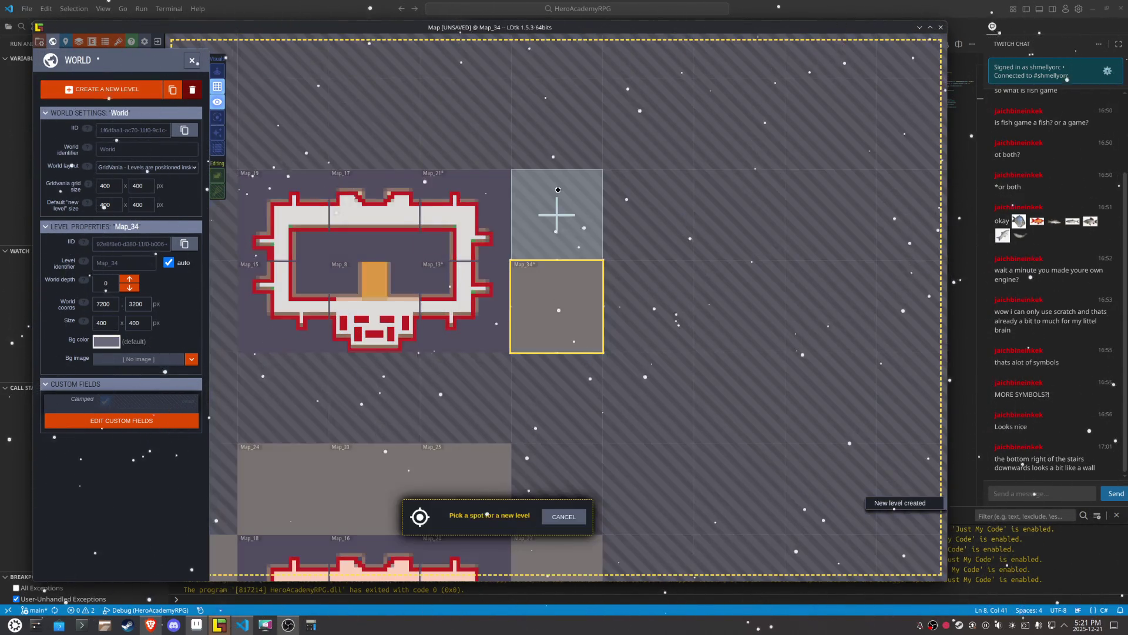
click(555, 212)
click(82, 89)
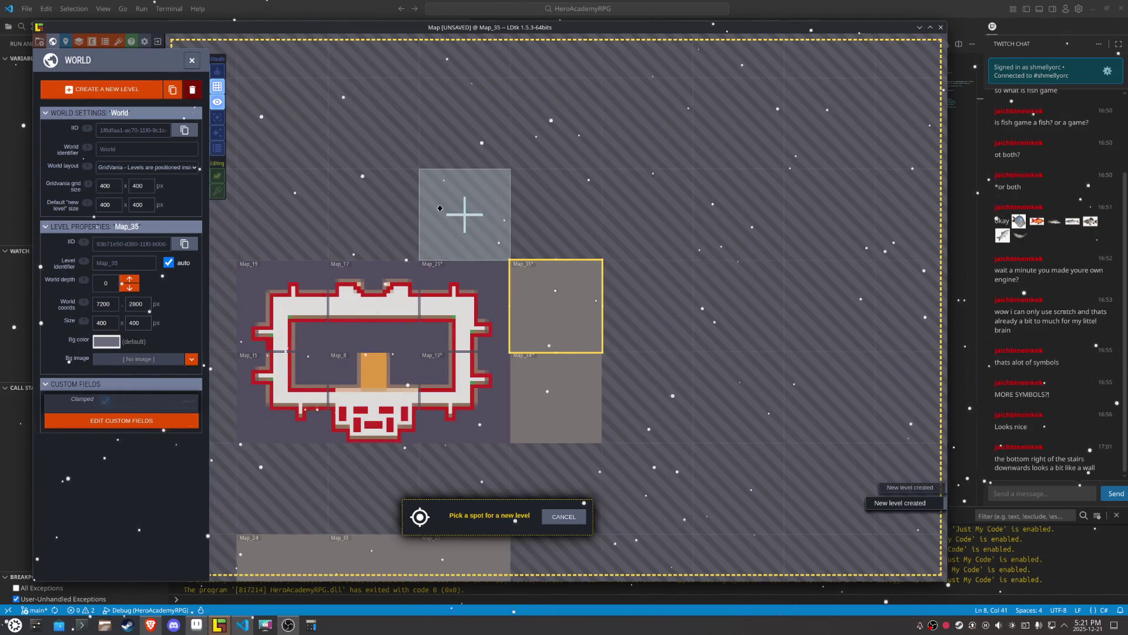
click(447, 200)
Step: Add Map_37 above Map_19, Map_38 left of Map_19, and Map_39 below Map_38
click(106, 89)
click(335, 281)
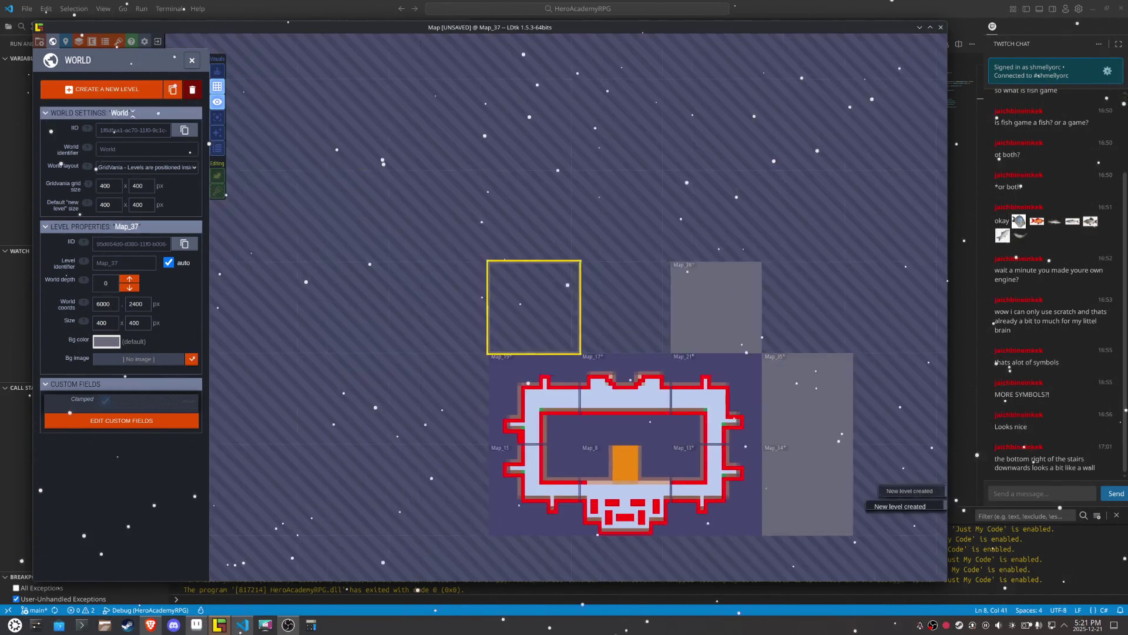
click(105, 89)
click(462, 398)
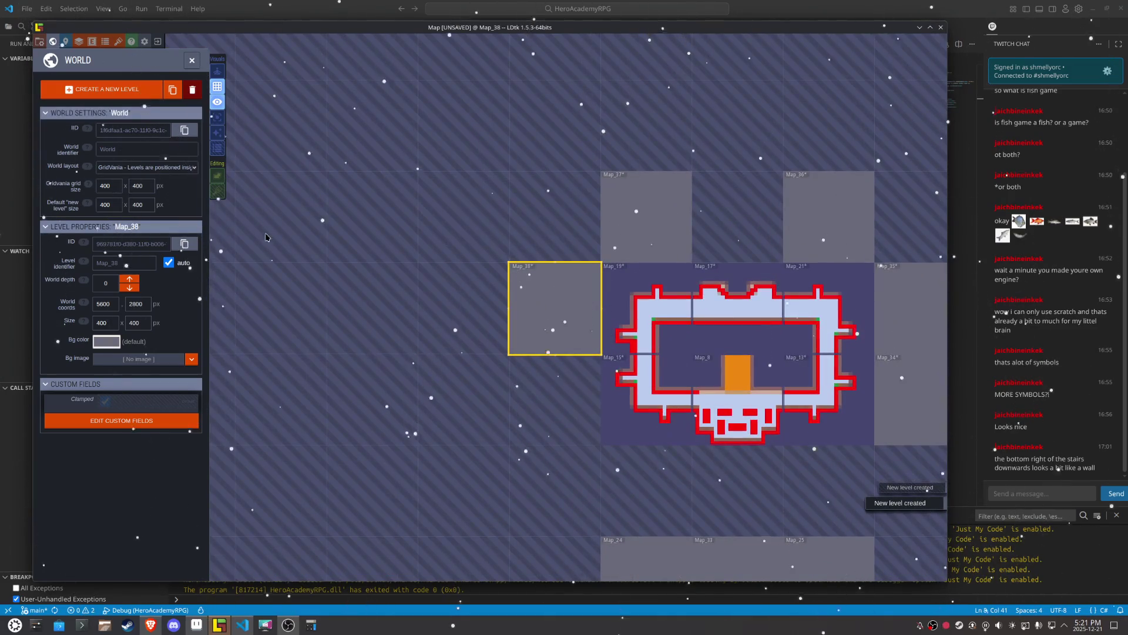
click(105, 90)
click(576, 440)
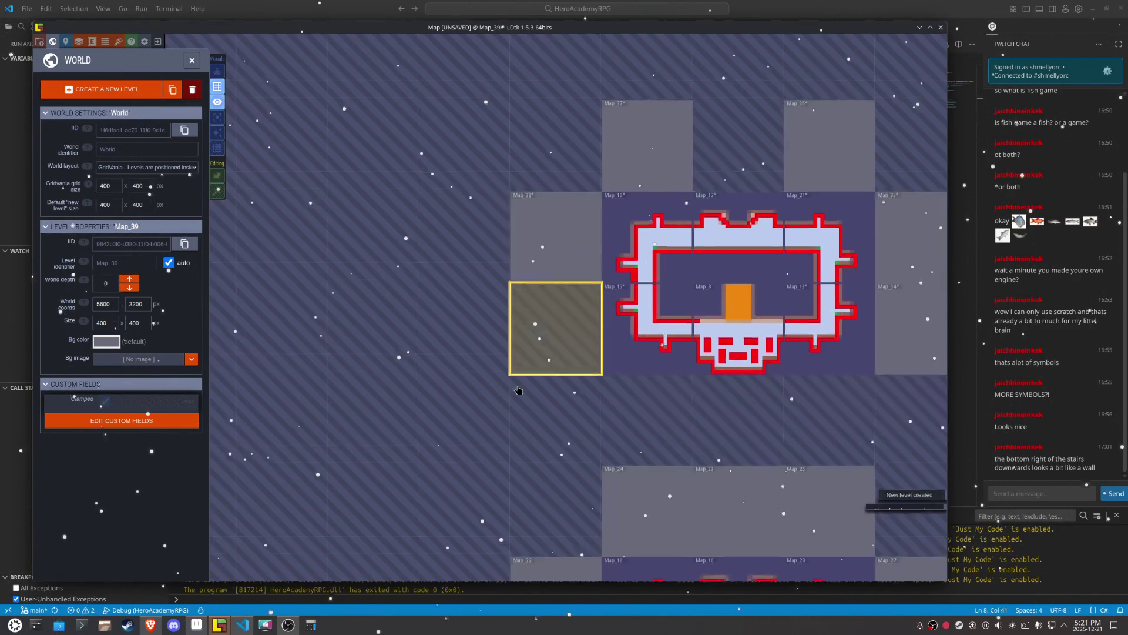
Step: Add Map_40 and Map_41 in the row beneath the north room
click(106, 89)
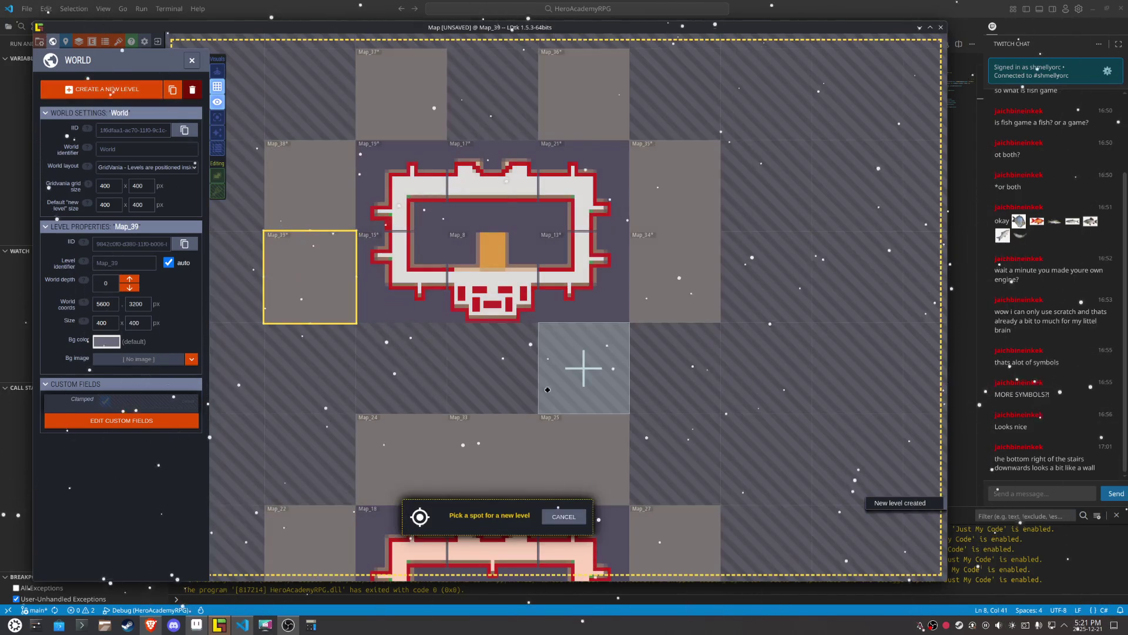
click(581, 367)
click(105, 89)
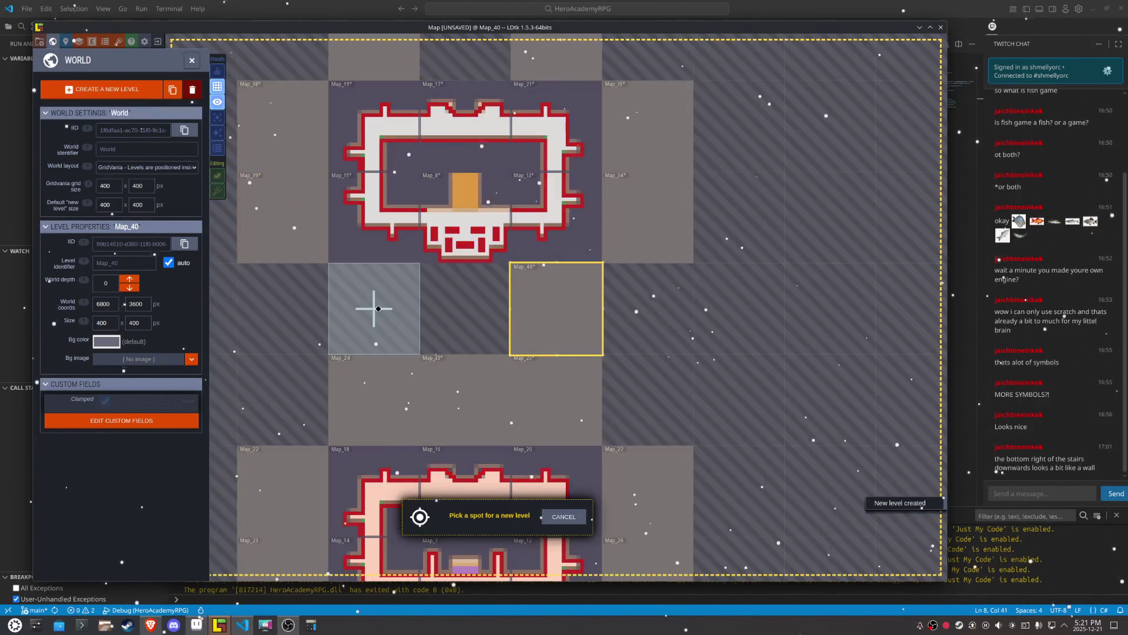
click(373, 304)
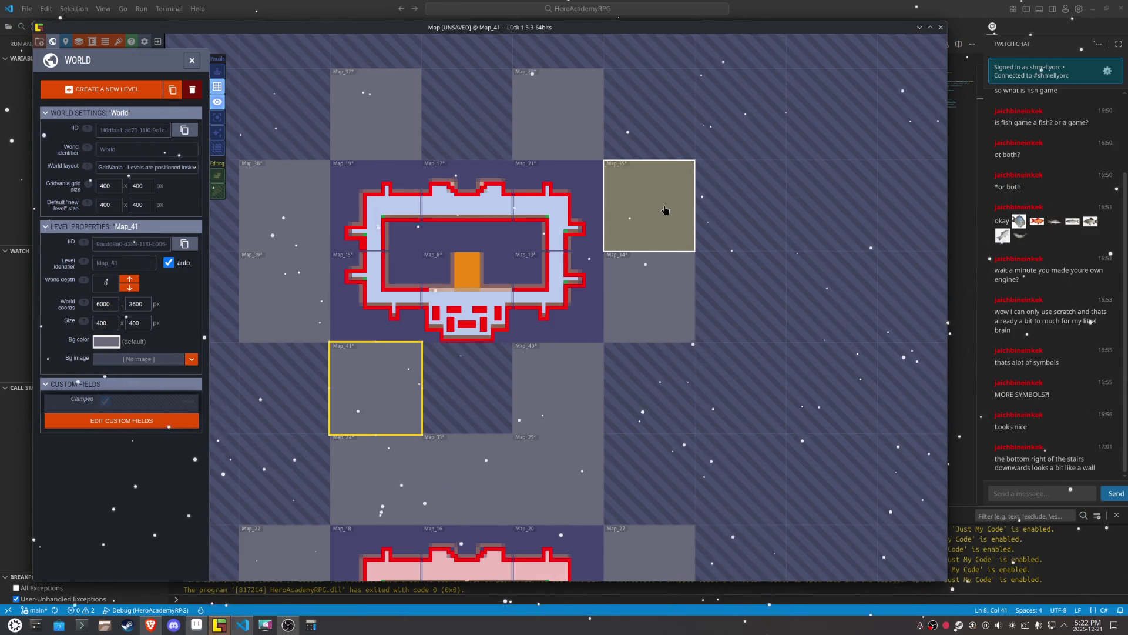
Step: Open the blank Map_36 level for editing
click(580, 116)
drag(553, 106, 546, 122)
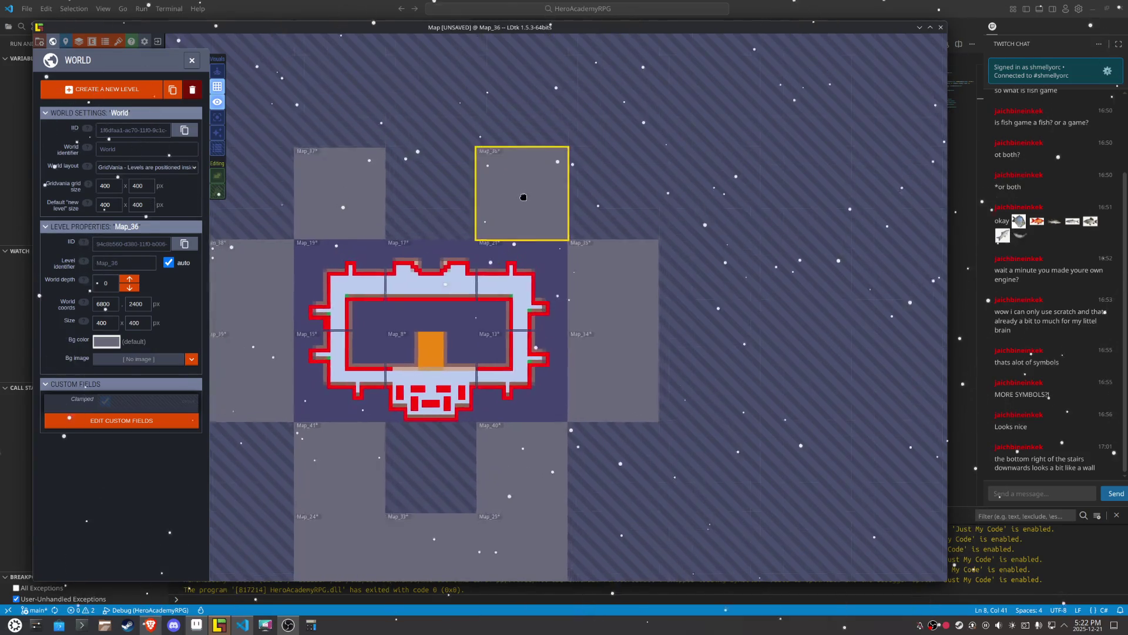
double_click(510, 247)
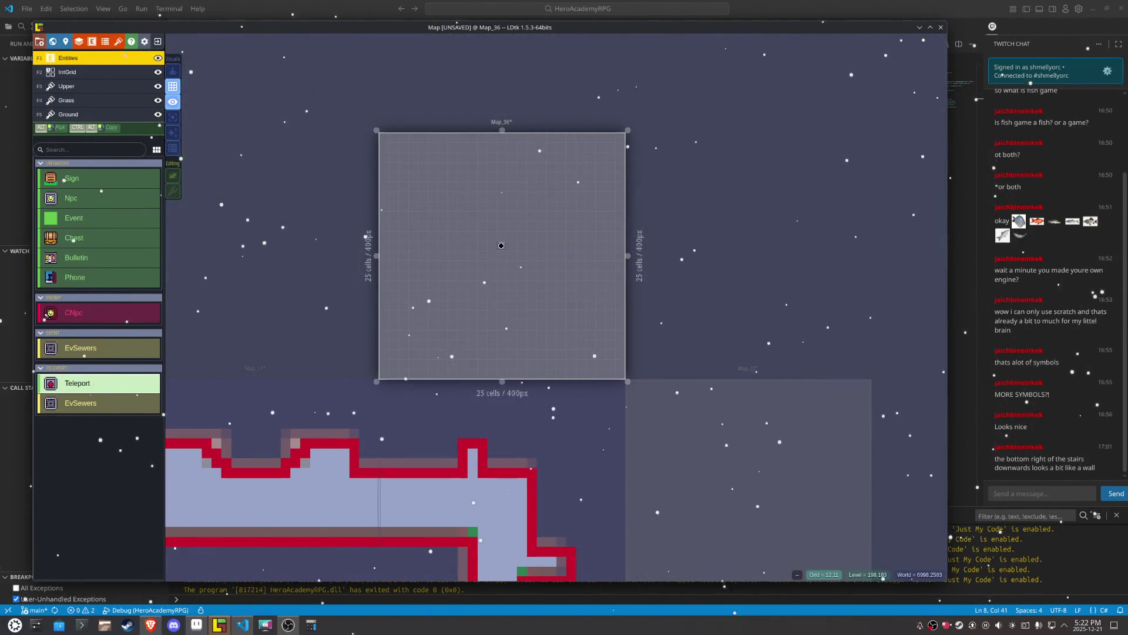
Step: Return to level Map_36 on the Ground layer with the TilesetInterior tileset selected
scroll(511, 236, up, 2)
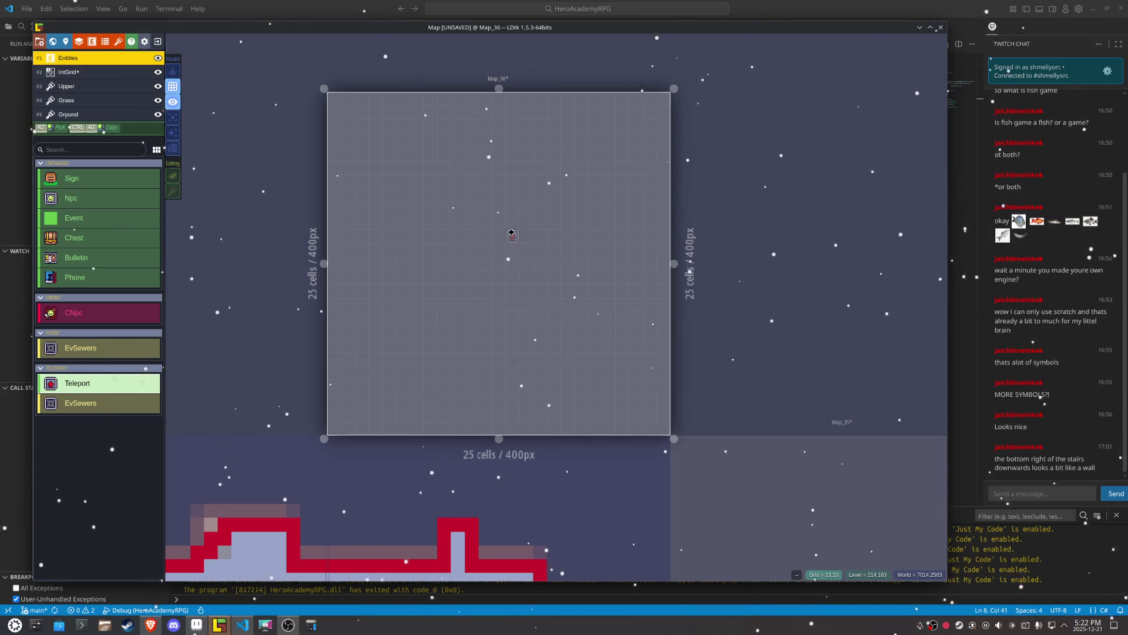
click(79, 115)
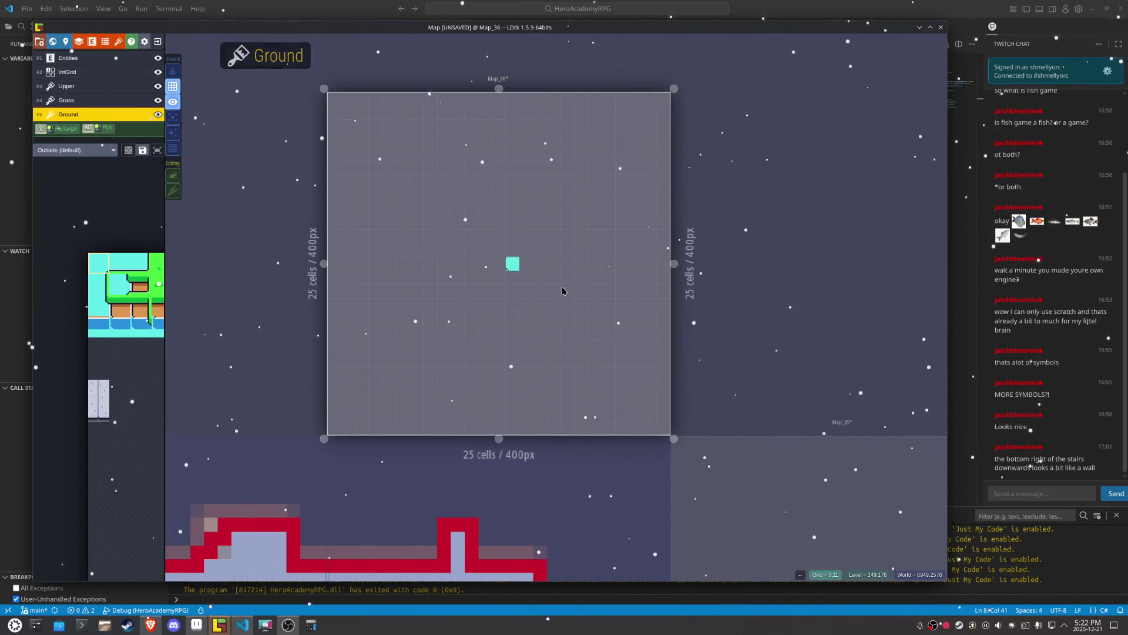
key(w)
double_click(605, 312)
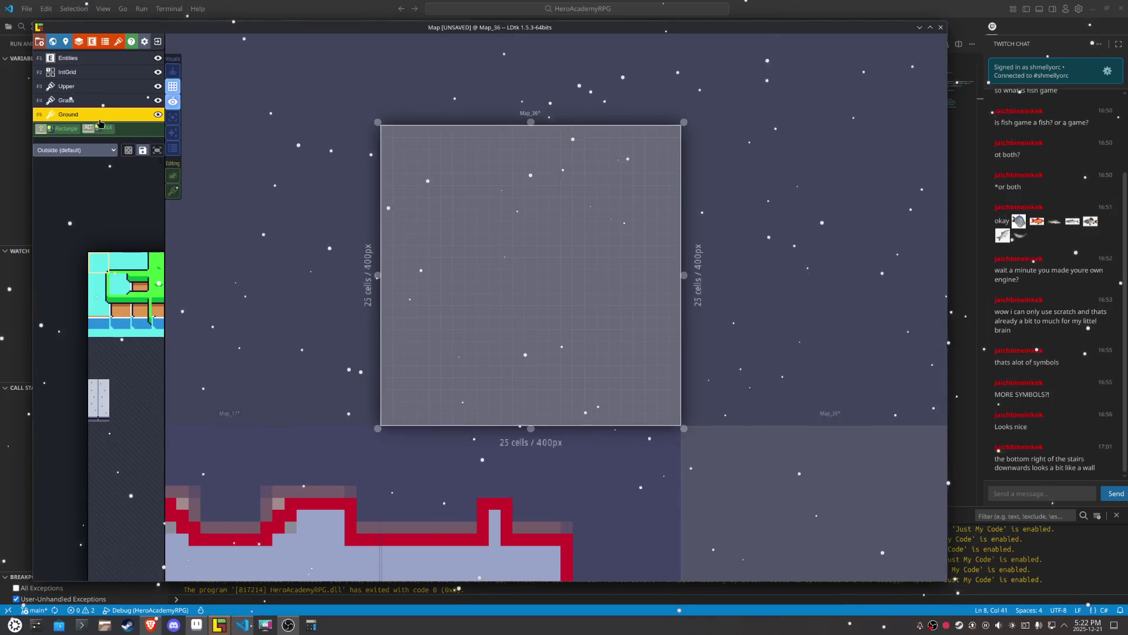
mouse_move(135, 288)
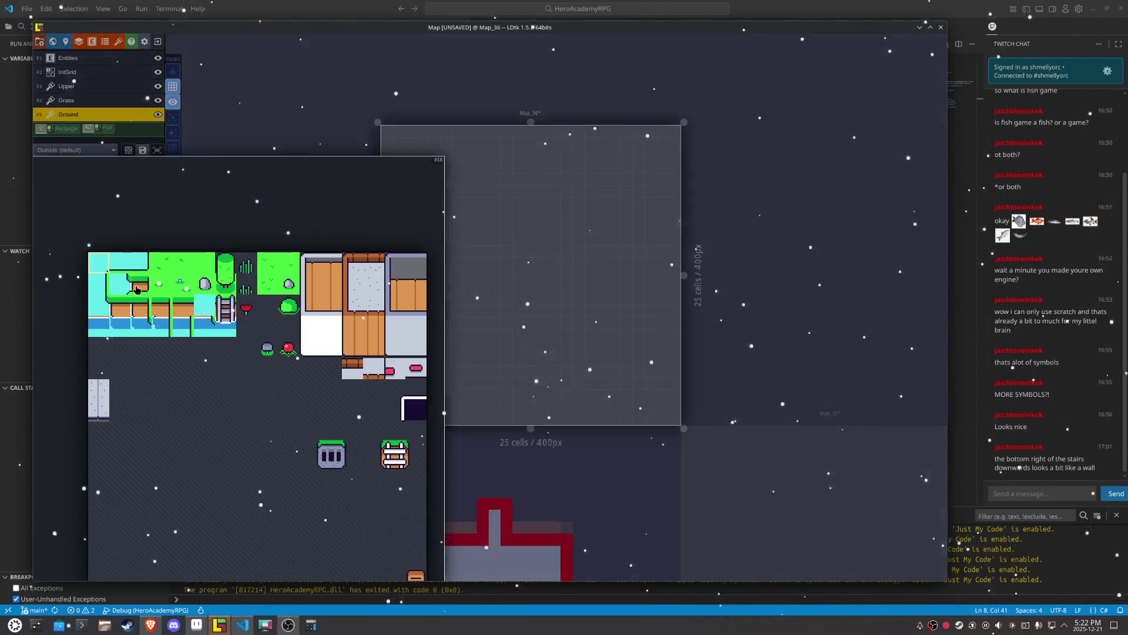
click(75, 150)
click(65, 167)
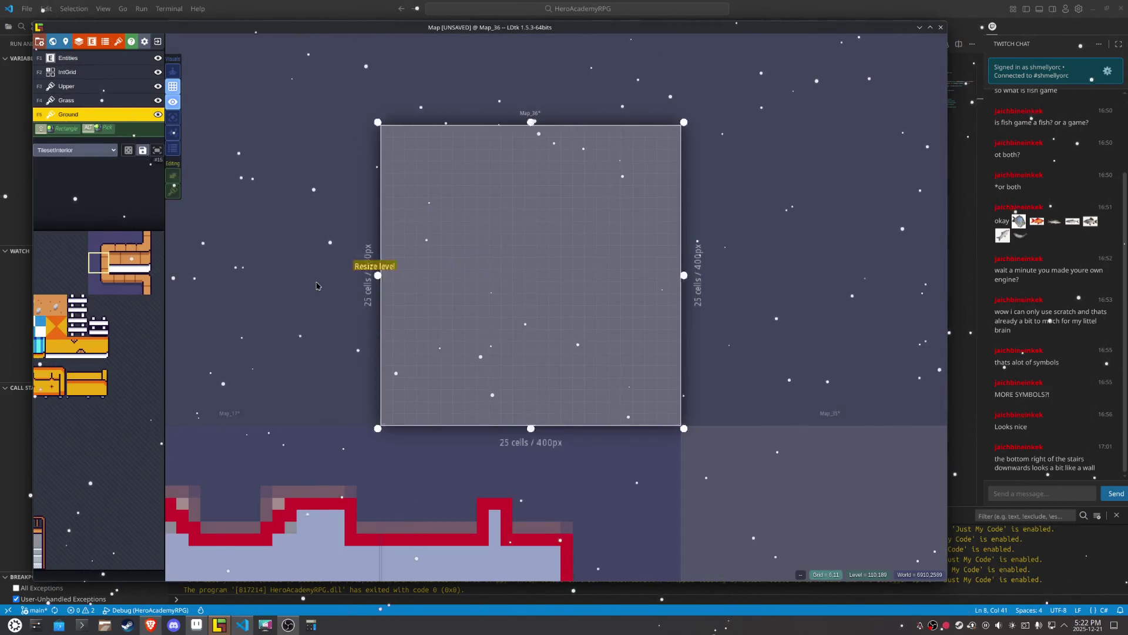
Step: Paint the orange wall tile as the room outline and a column below, erasing one bottom tile for a doorway
mouse_move(121, 286)
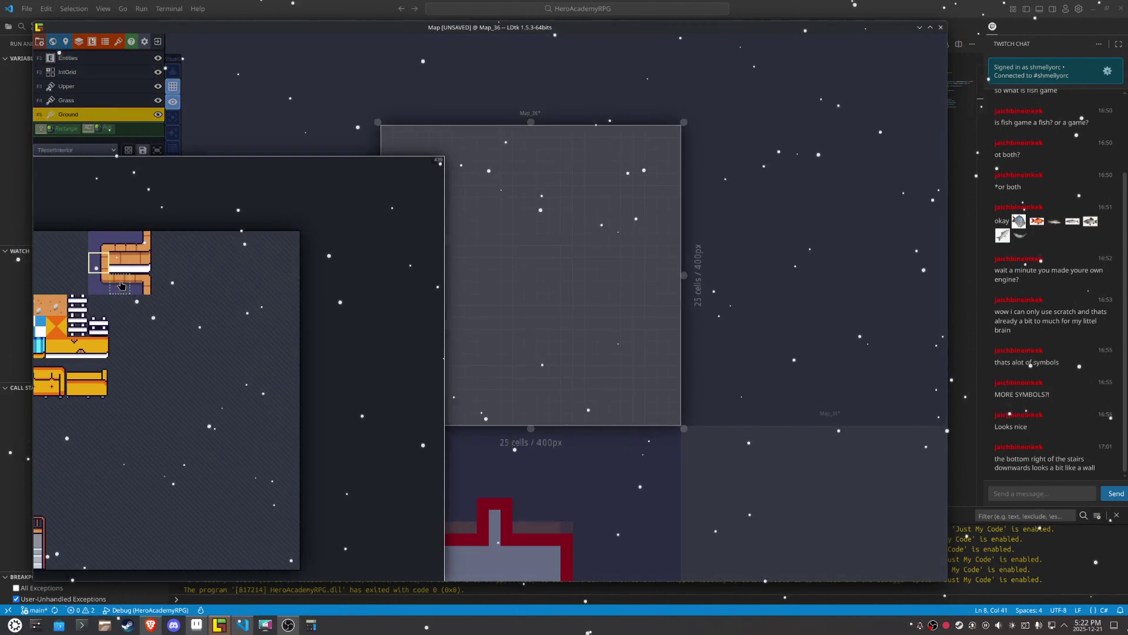
click(125, 263)
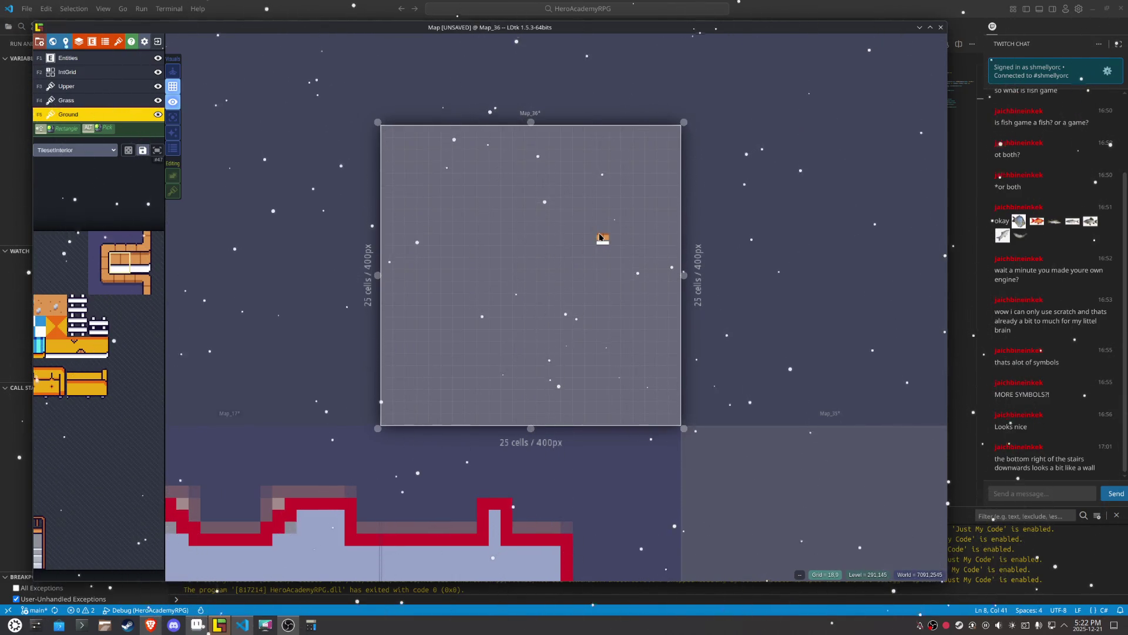
drag(599, 237, 488, 245)
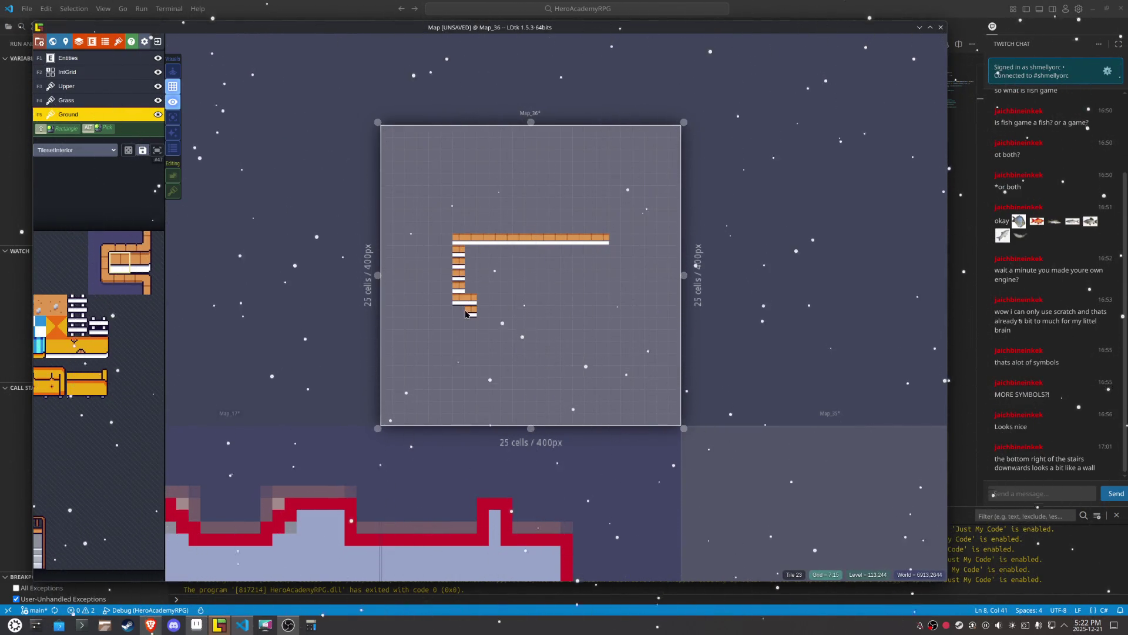
mouse_move(462, 320)
mouse_down()
mouse_move(613, 327)
mouse_move(594, 254)
mouse_up()
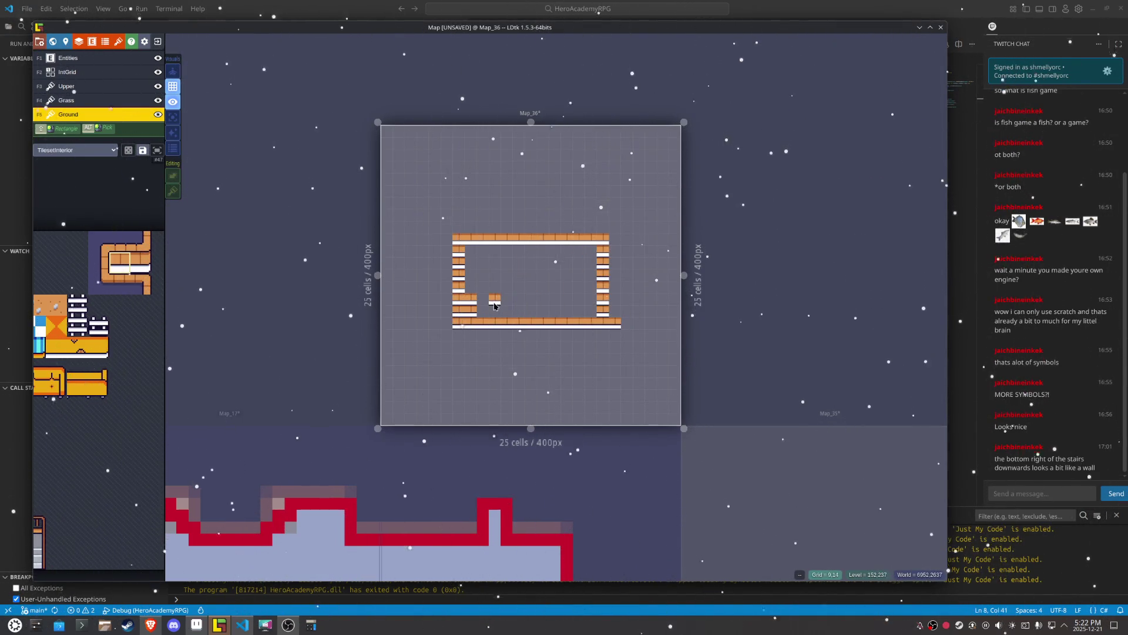
scroll(530, 285, up, 2)
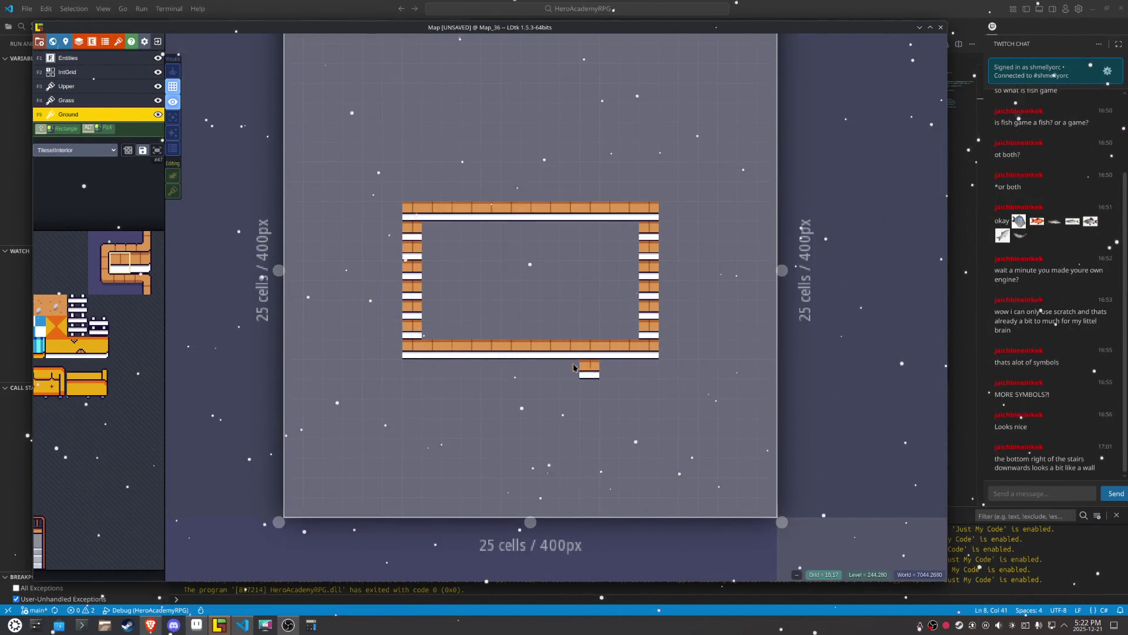
mouse_move(551, 370)
mouse_down()
mouse_move(551, 408)
mouse_move(513, 372)
mouse_up()
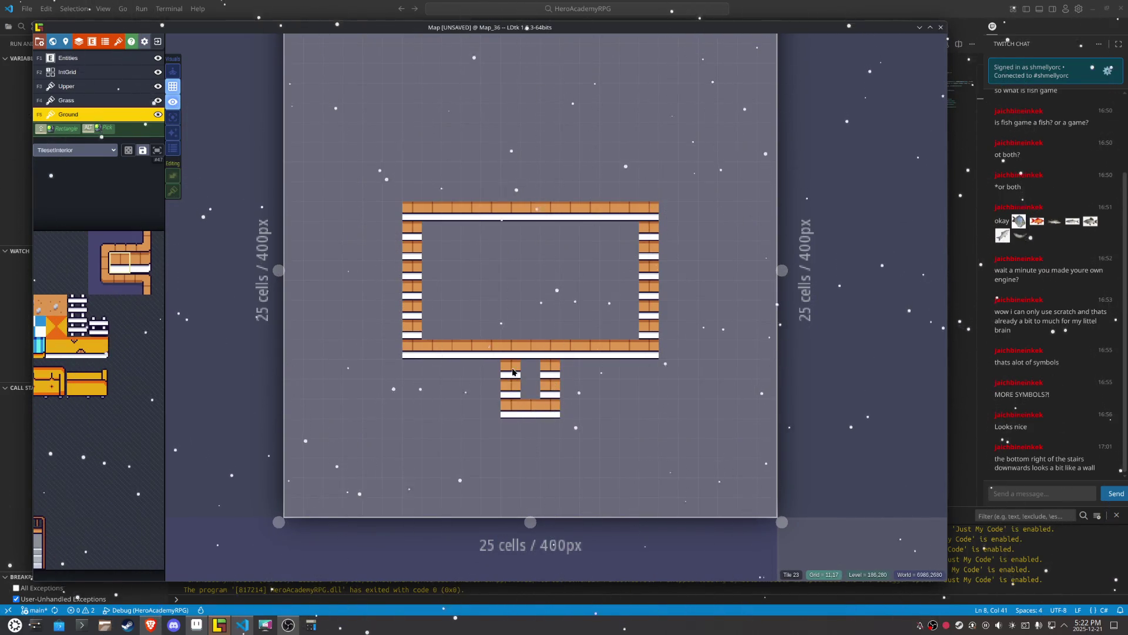
right_click(535, 356)
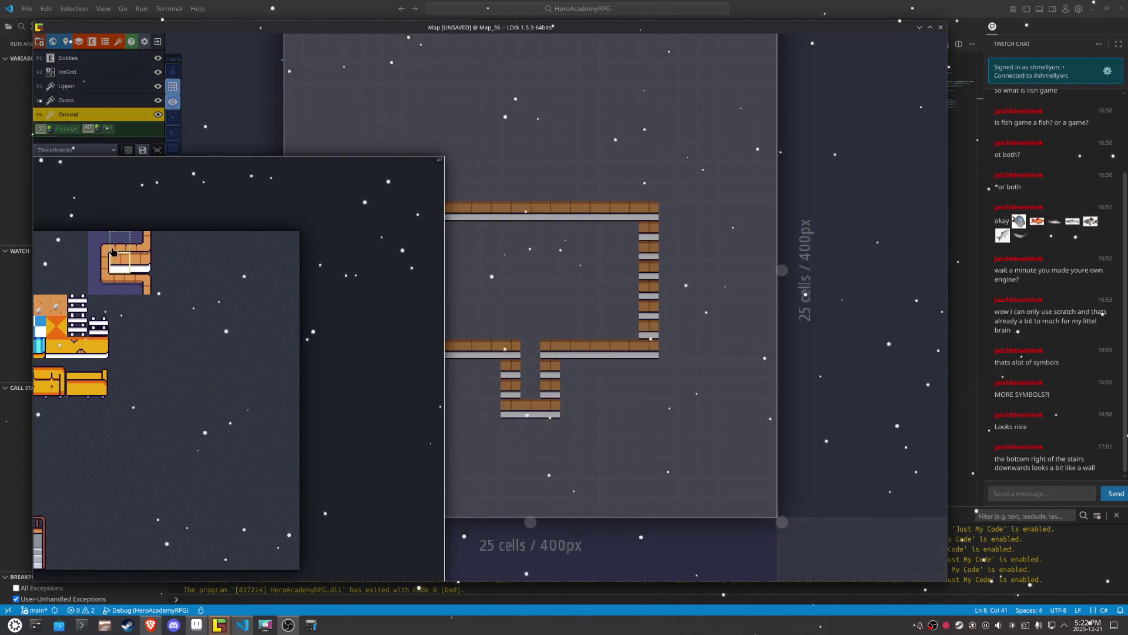
Step: Place dark corner tiles, X-flipped on the right, at the room's four corners
click(99, 241)
click(418, 221)
key(x)
key(x)
key(x)
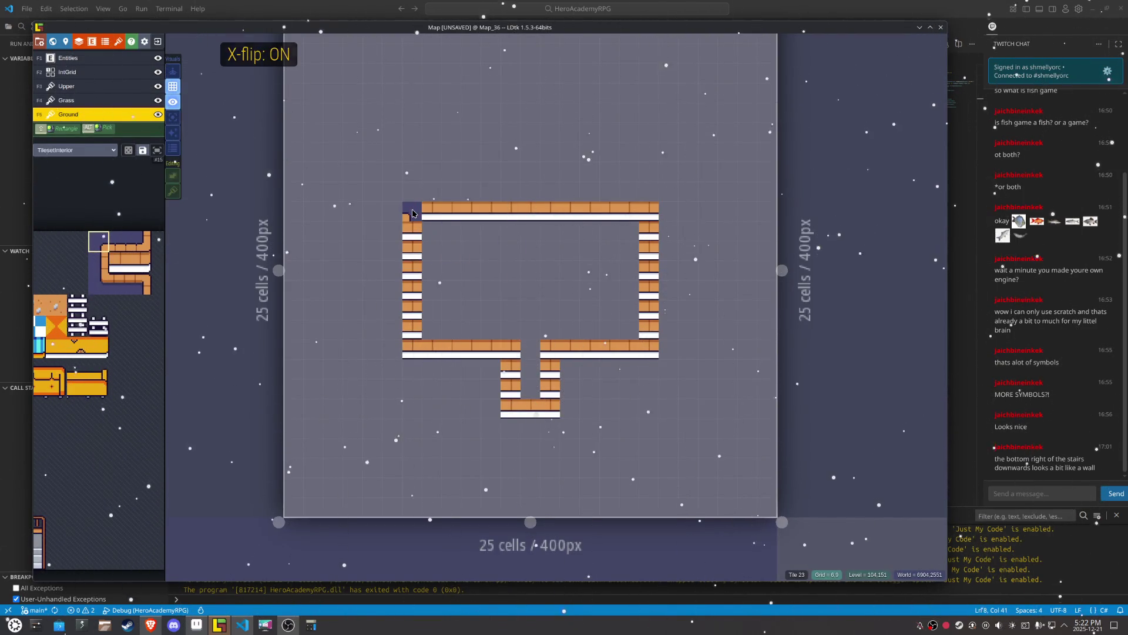
click(649, 212)
mouse_move(125, 297)
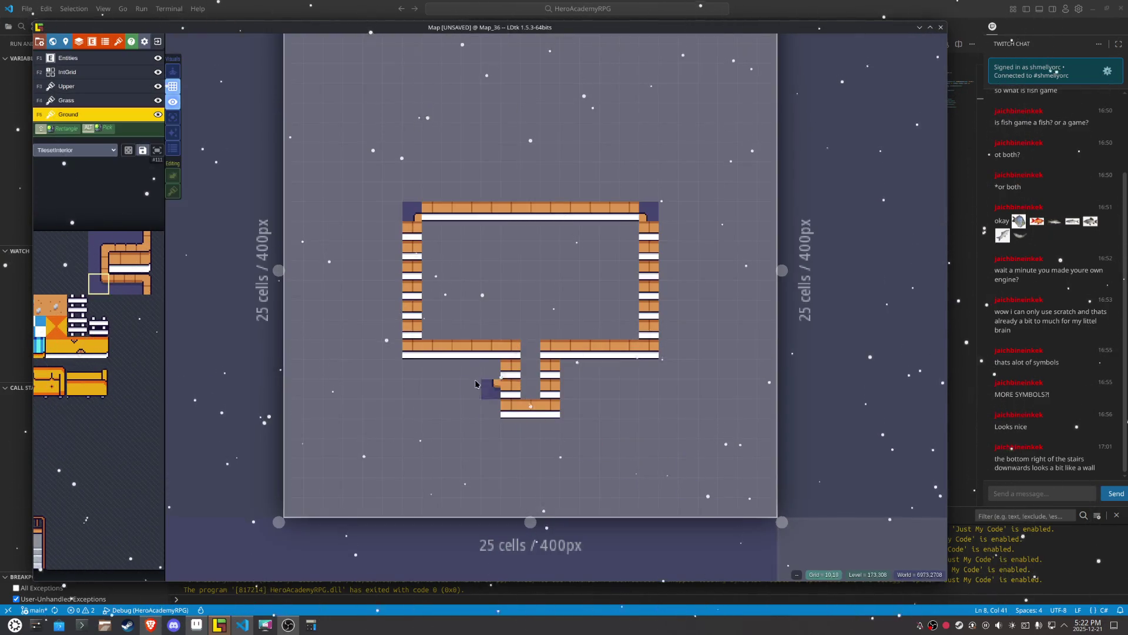
click(412, 350)
key(x)
click(650, 367)
right_click(650, 367)
Step: Stamp a two-tile corner piece top-left, then paint the left wall and its mirrored right wall
mouse_move(117, 265)
drag(98, 263, 120, 262)
click(405, 238)
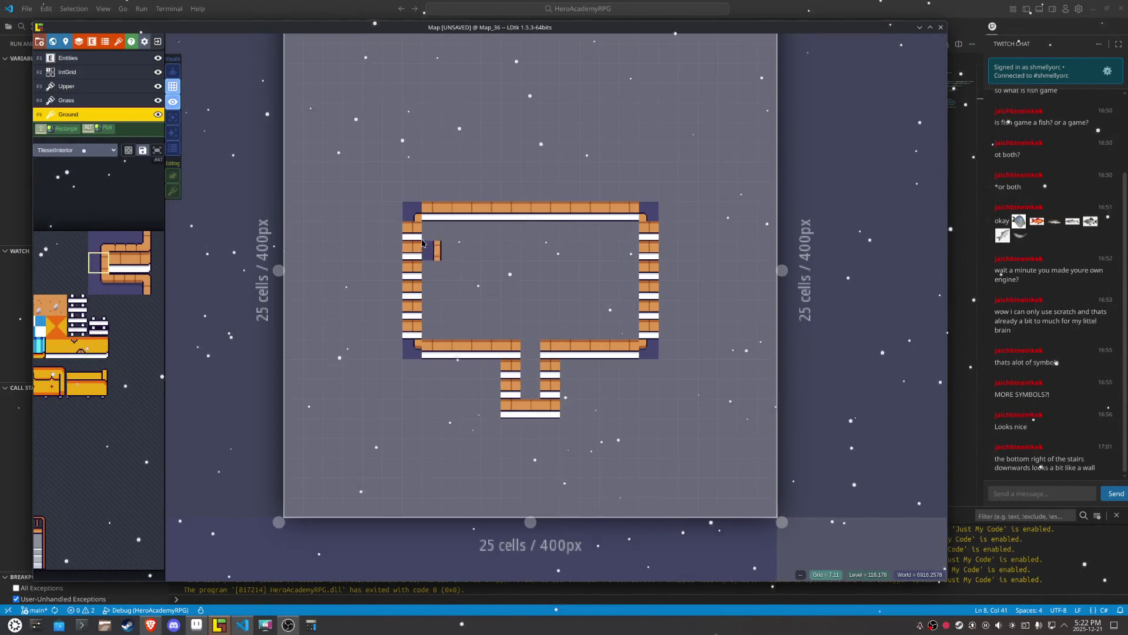
drag(415, 226, 413, 320)
key(x)
drag(649, 229, 649, 335)
Step: Repaint the top and bottom walls with new corner and thin wall tiles, reopening the doorway
mouse_move(147, 268)
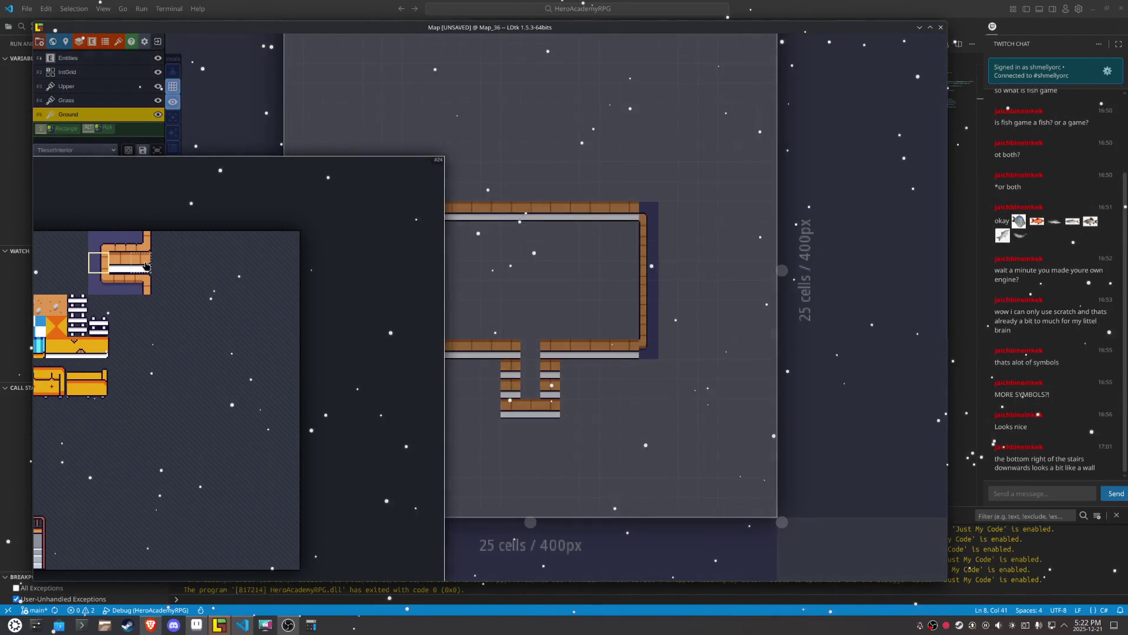
click(128, 247)
drag(632, 210, 446, 209)
mouse_move(115, 306)
click(119, 284)
click(627, 355)
drag(581, 351, 425, 351)
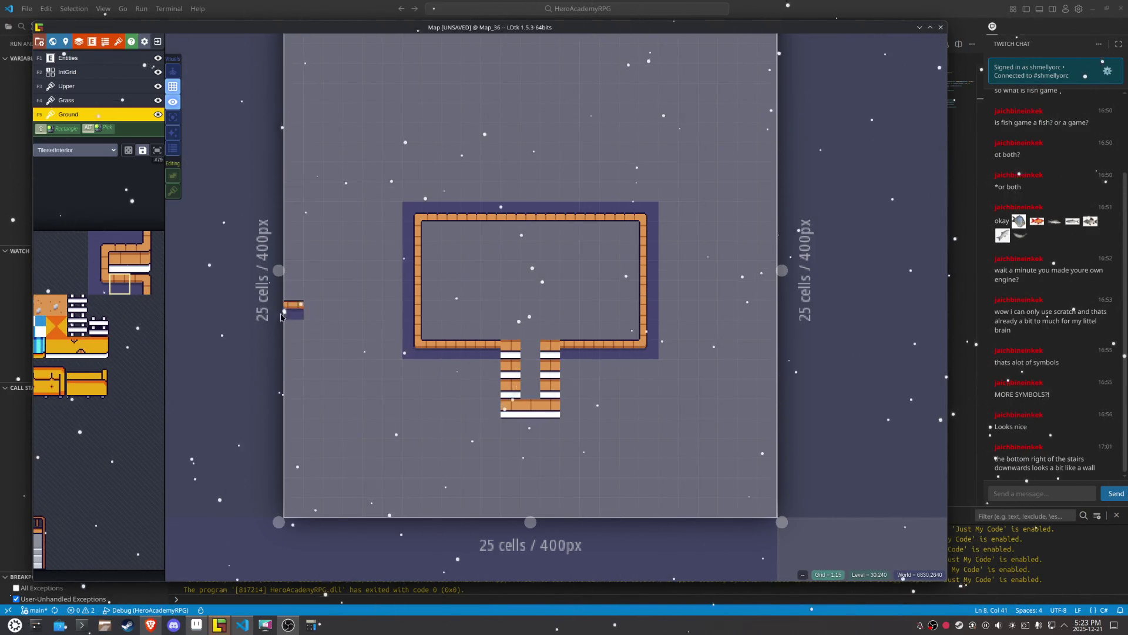
drag(518, 352, 550, 352)
Step: Edge the passage below the doorway with mirrored side tiles and matching end tiles
mouse_move(100, 282)
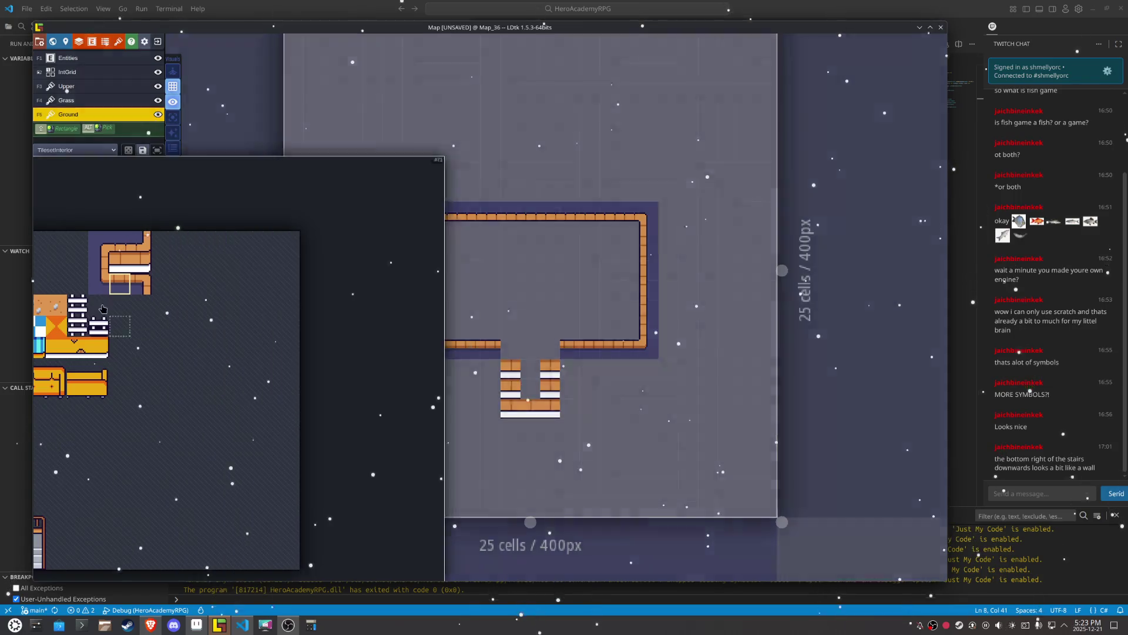
click(99, 263)
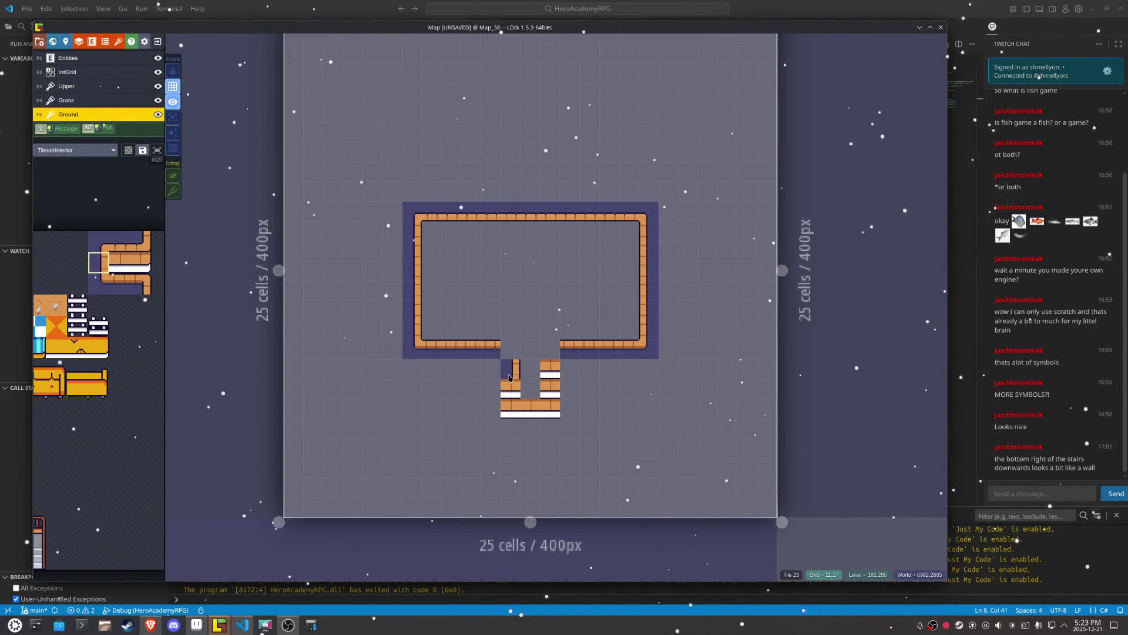
key(x)
drag(550, 368, 550, 389)
right_click(530, 410)
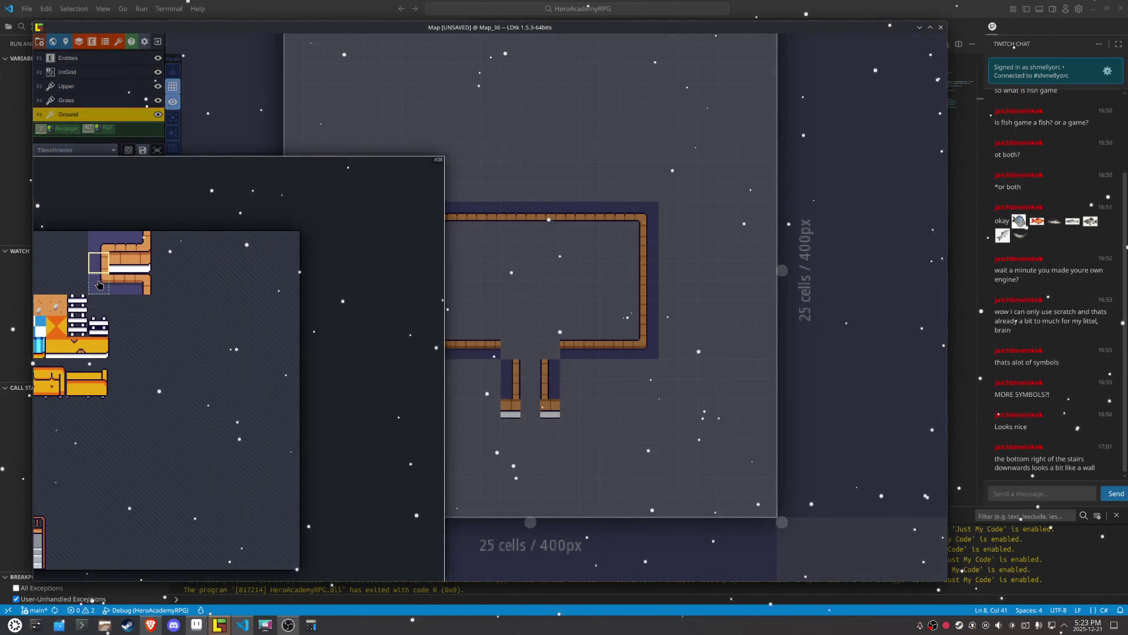
click(99, 285)
click(511, 408)
click(550, 407)
key(x)
click(550, 408)
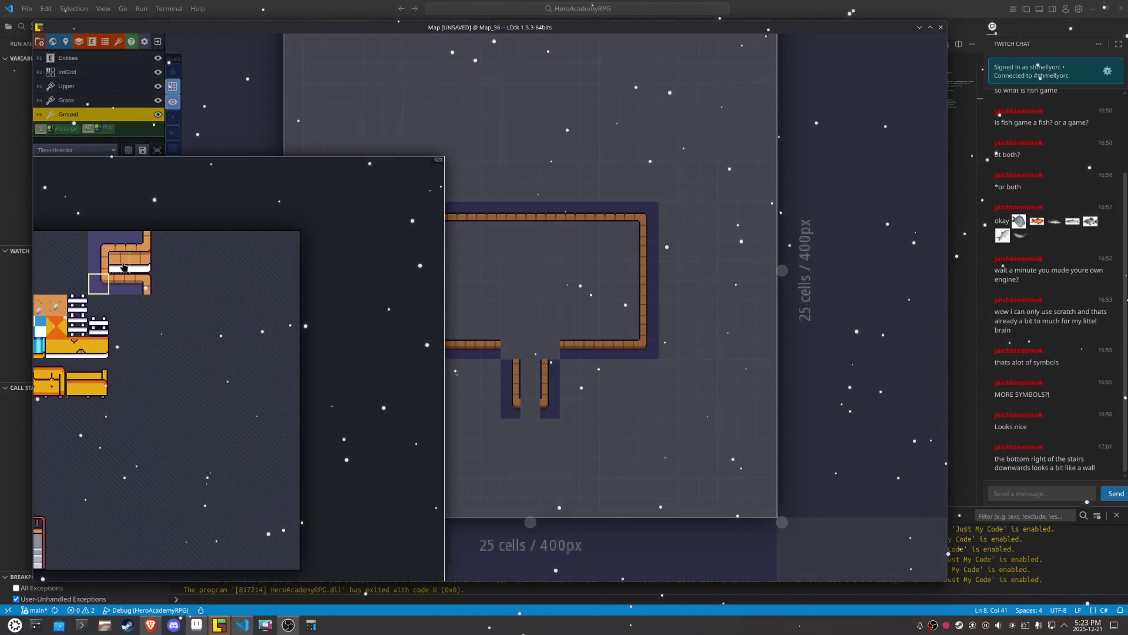
Step: Open TilesetInterior.aseprite in Aseprite to view the interior tileset
click(119, 263)
mouse_move(147, 329)
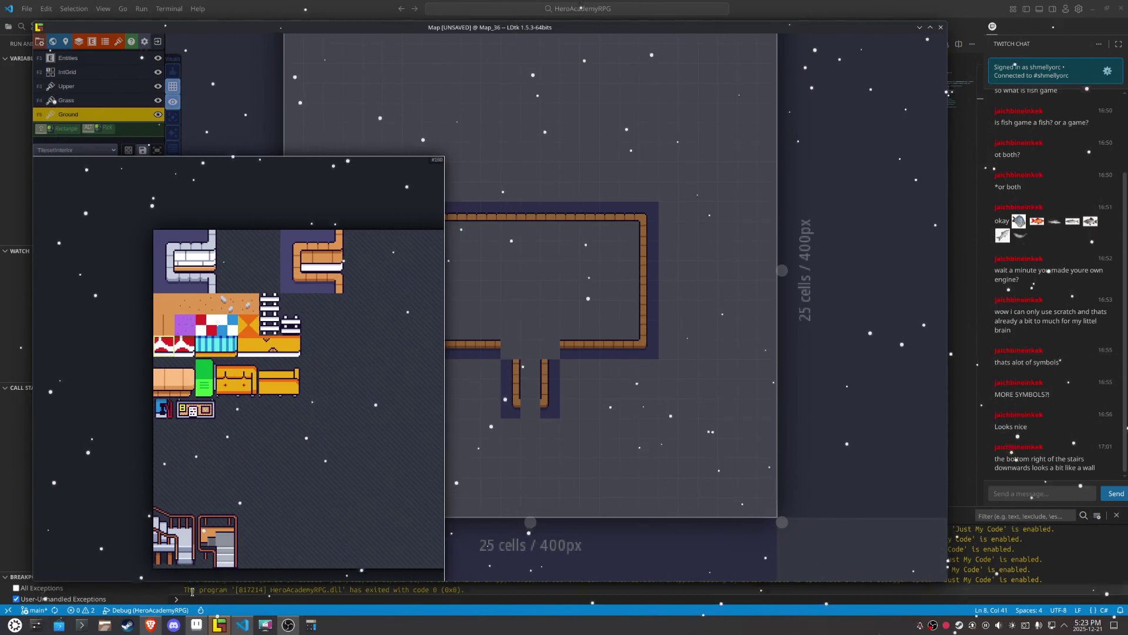
click(196, 624)
scroll(494, 386, down, 3)
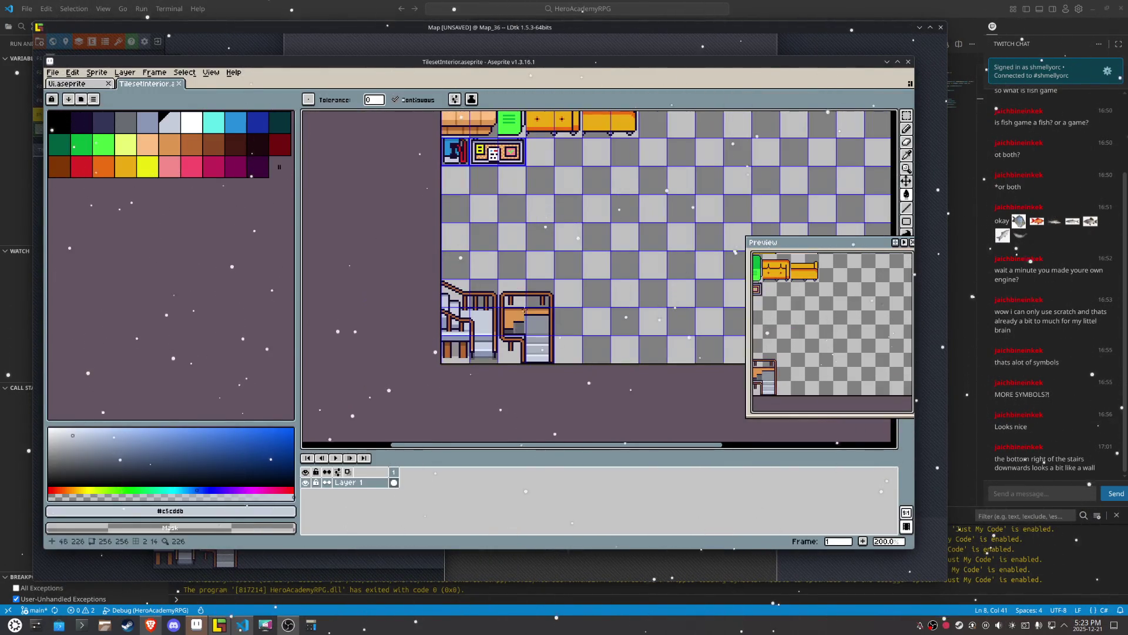
scroll(438, 266, up, 2)
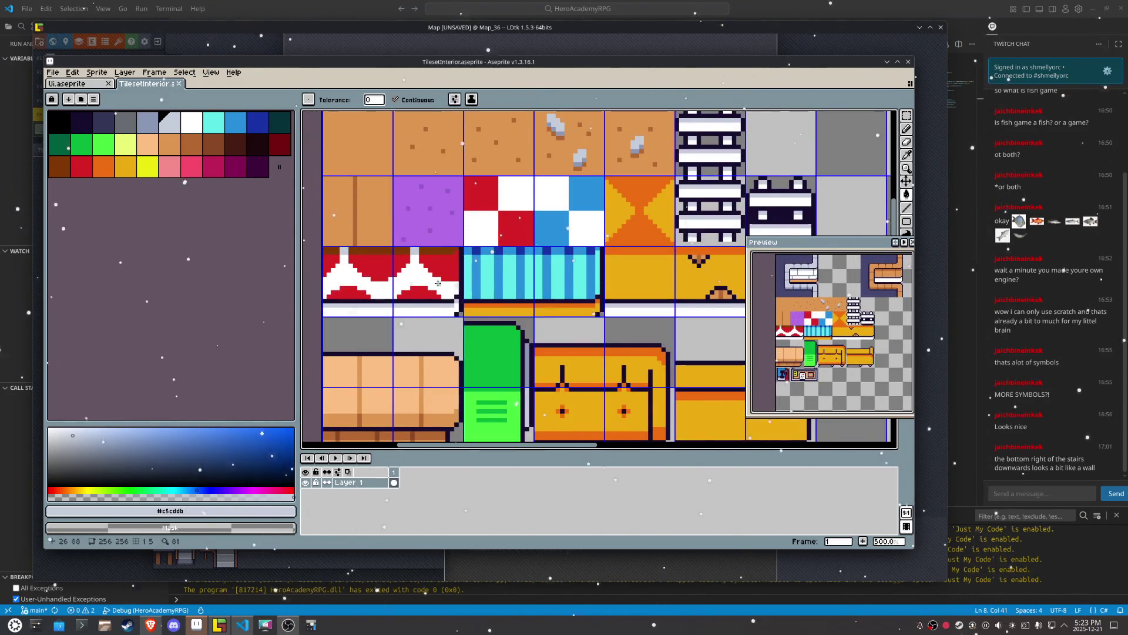